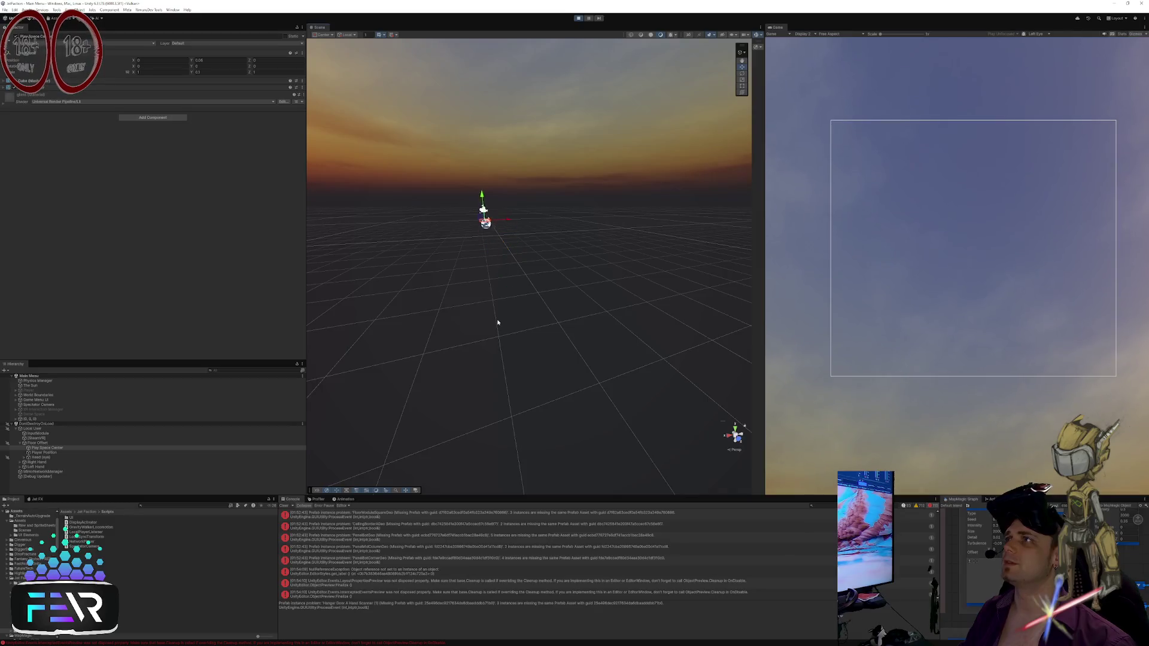
Step: Frame the Play Space Center platform and start Play mode to test the VR rig
key(f)
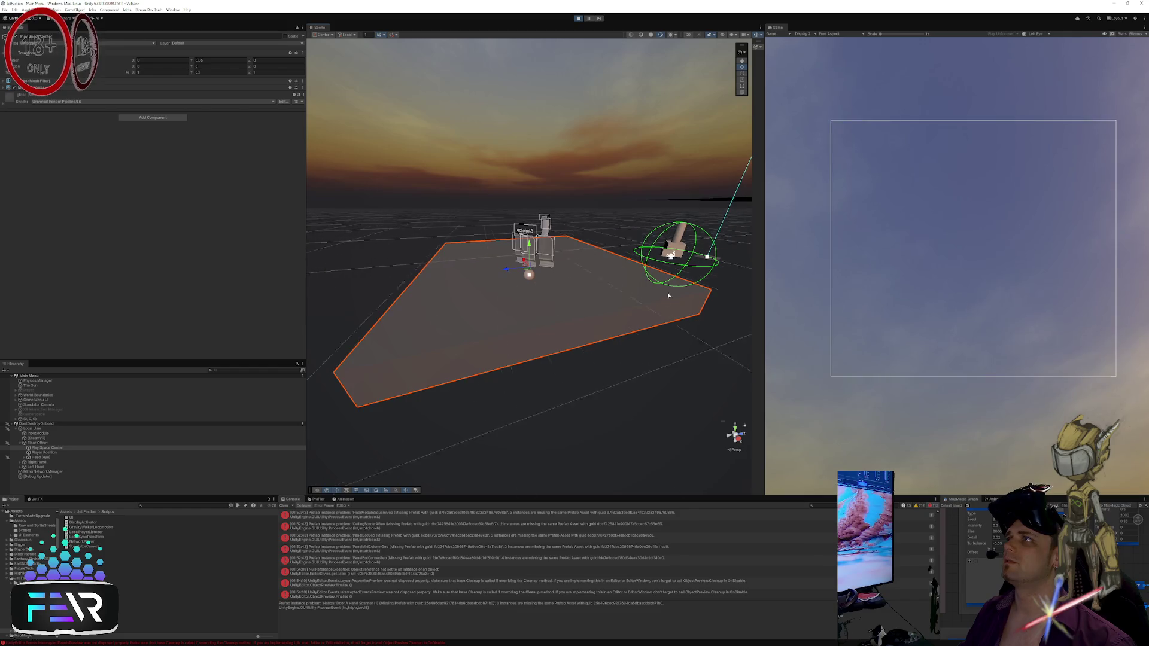
click(578, 19)
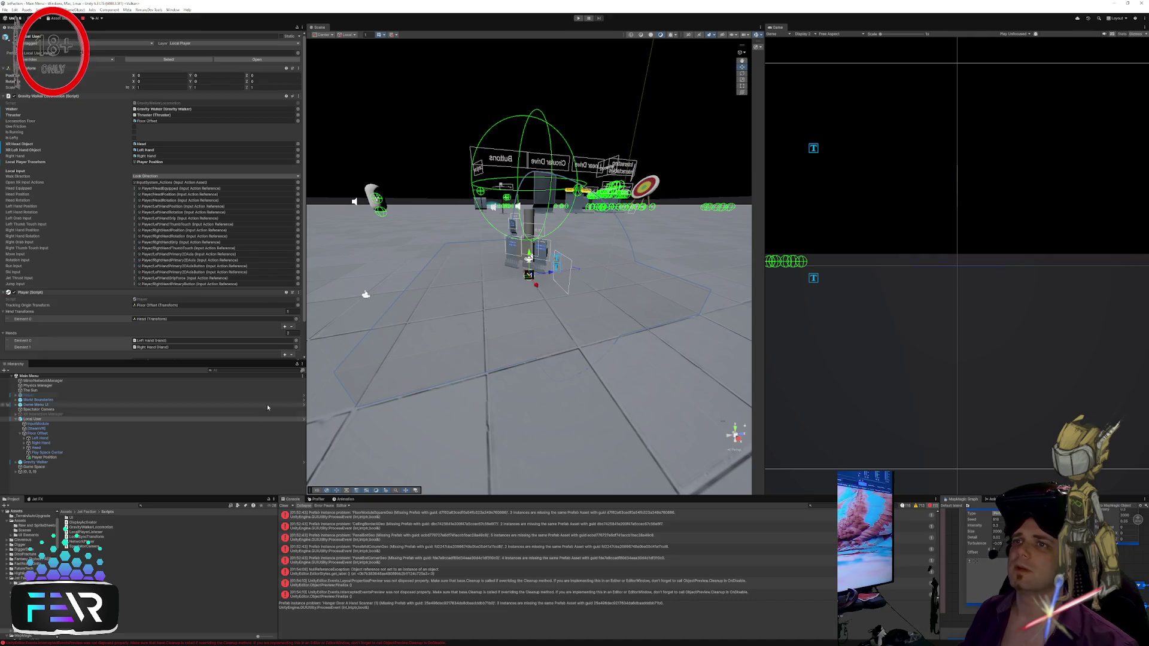
Step: Inspect the Player Position object, the player's Gravity Walker and Wall (2)
click(60, 457)
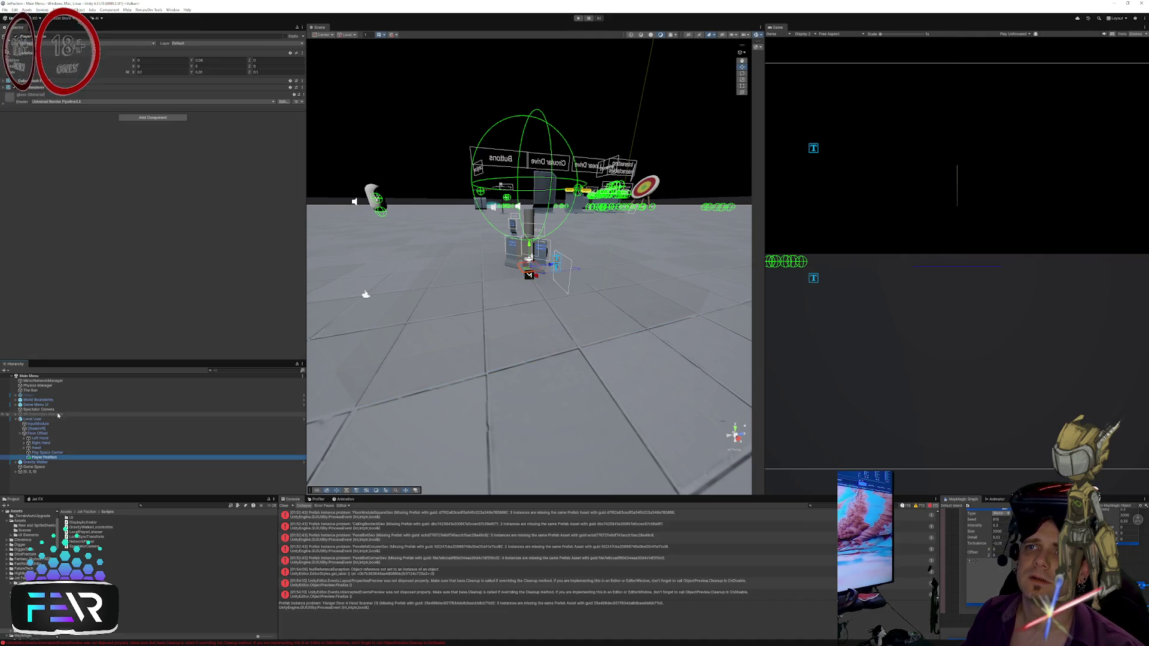
click(523, 261)
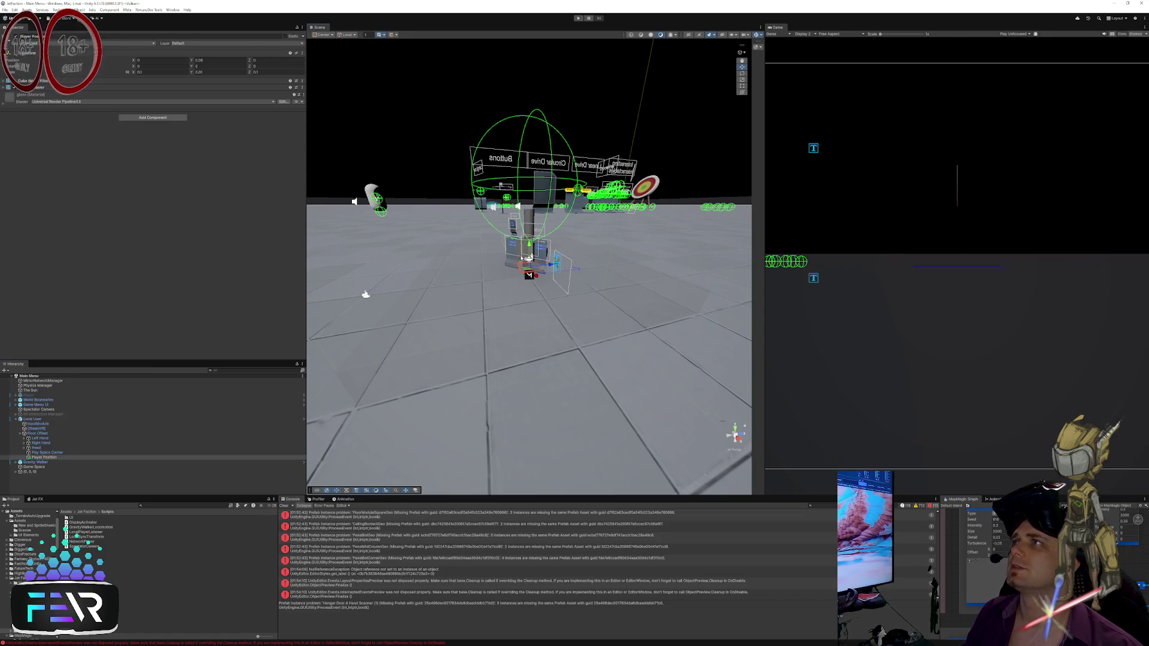
click(514, 259)
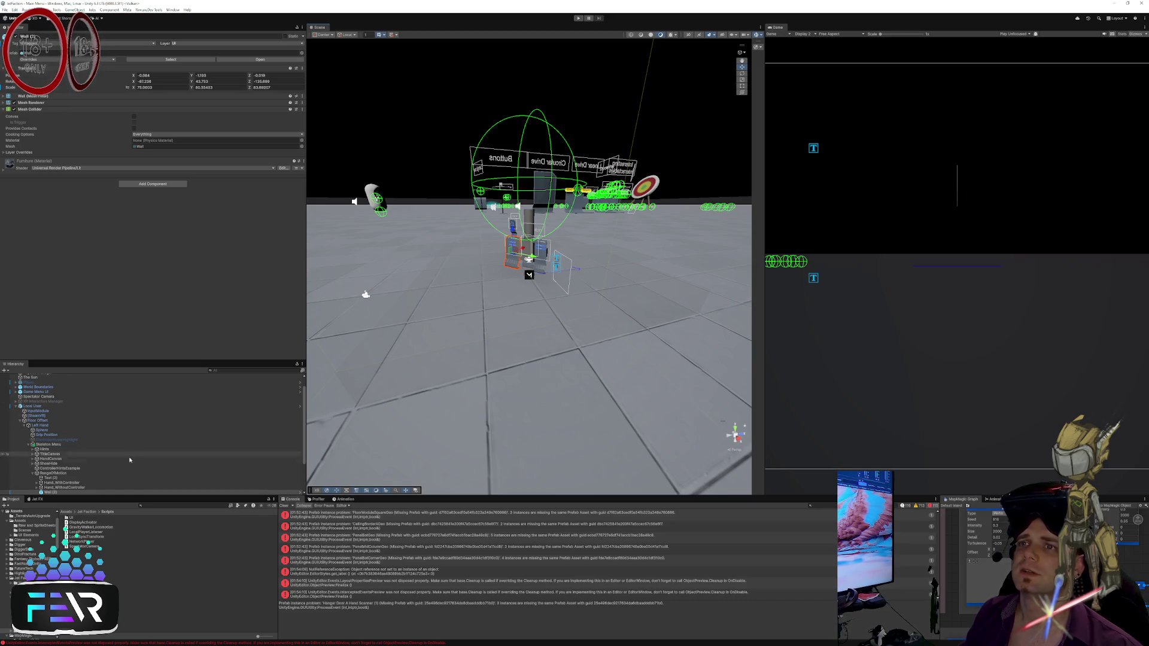
scroll(58, 453, down, 2)
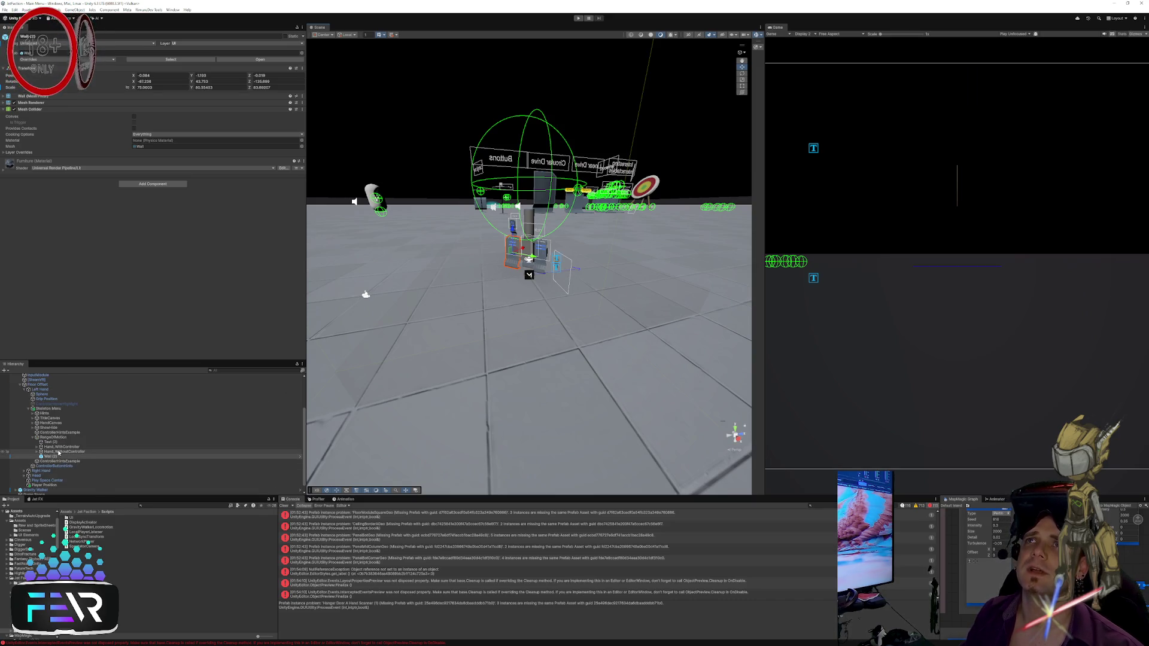
click(64, 456)
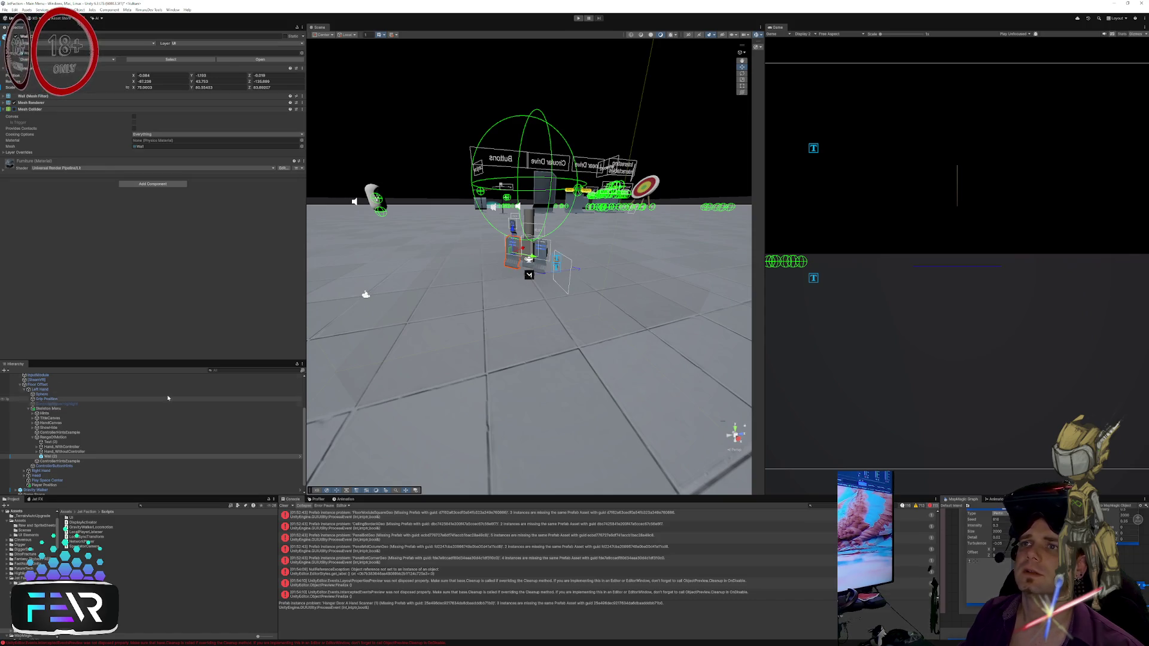
Step: Filter the Hierarchy by t:Collider, then inspect the ShowHide canvas and Skeleton Menu
text(t:Collider)
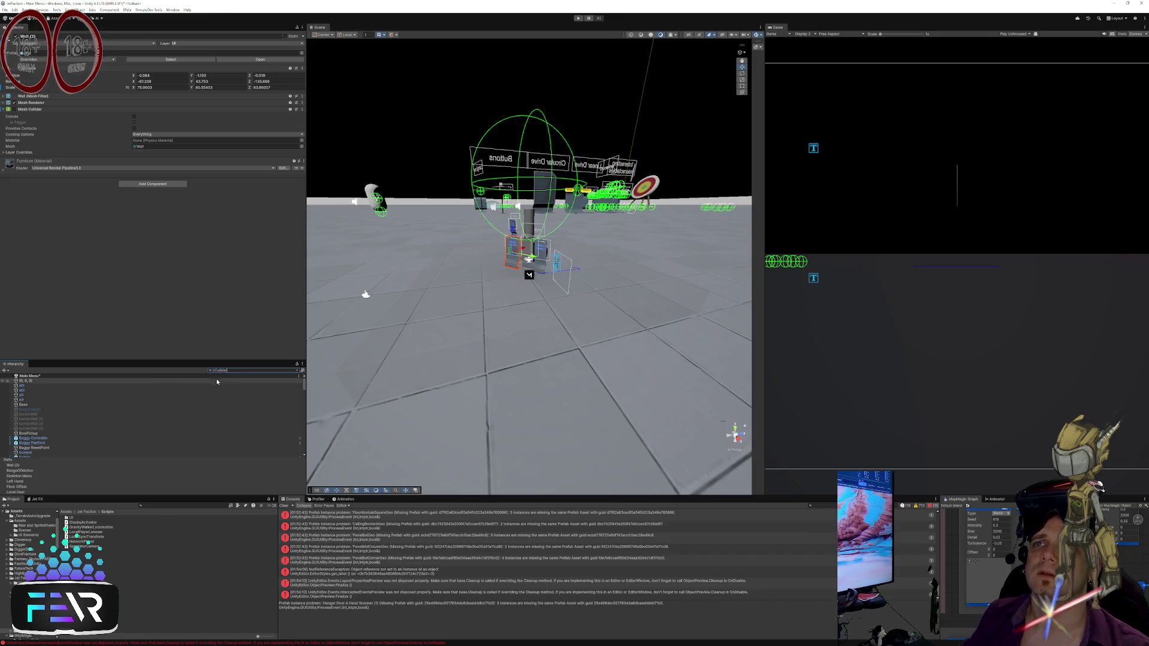
scroll(138, 386, down, 3)
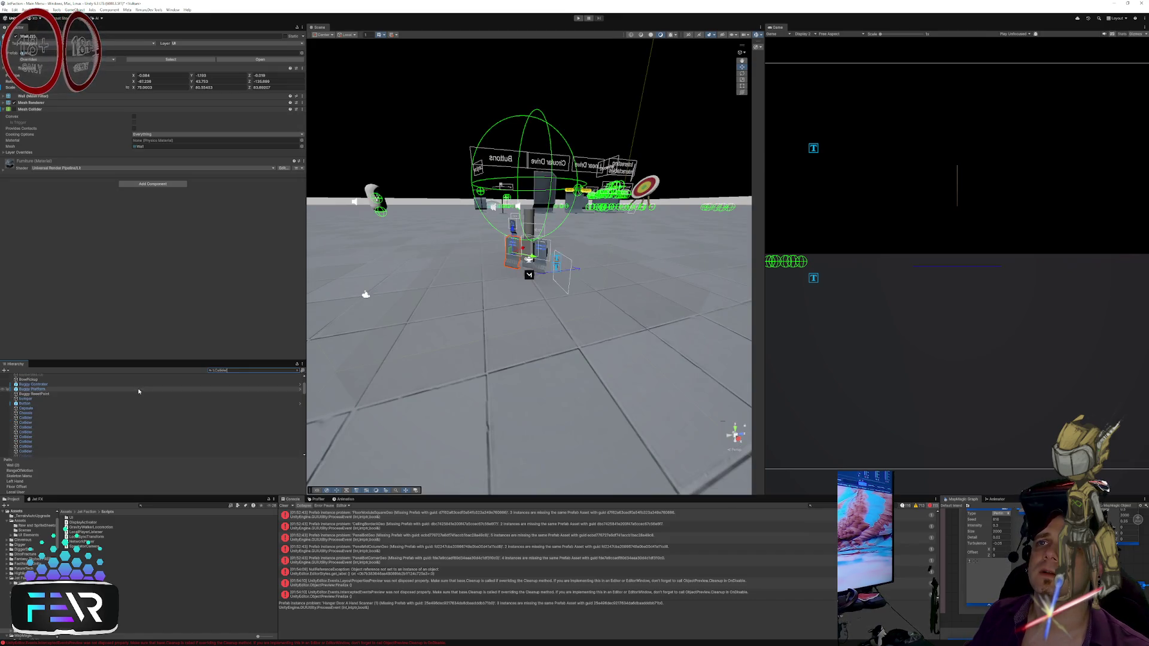
key(Escape)
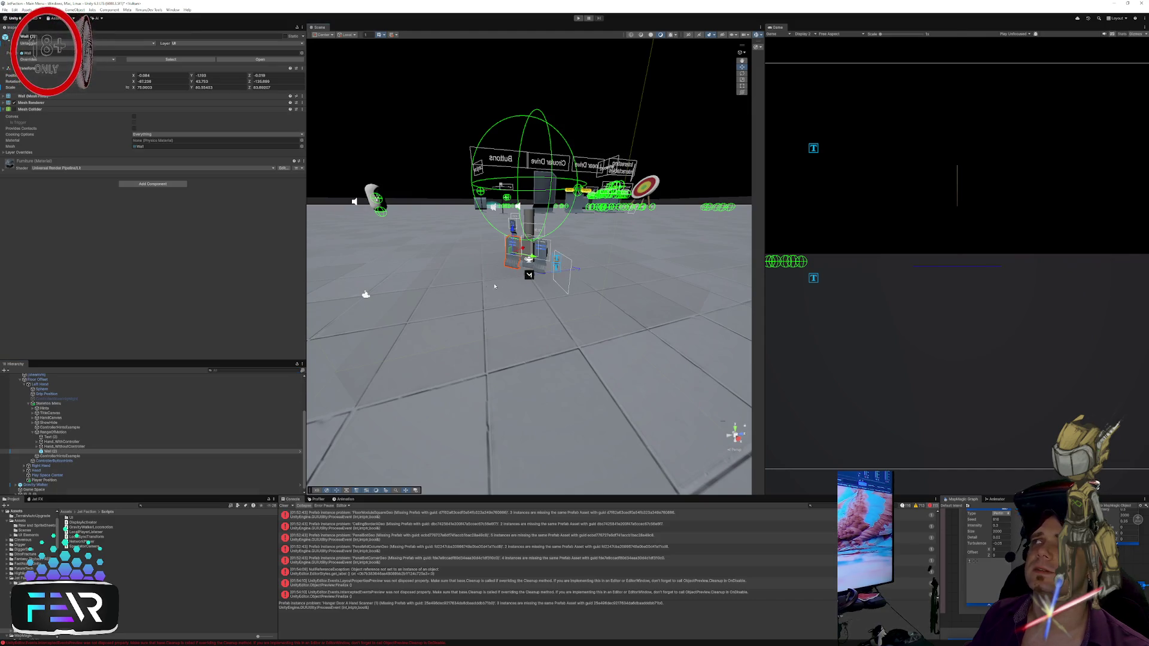
click(532, 261)
click(536, 259)
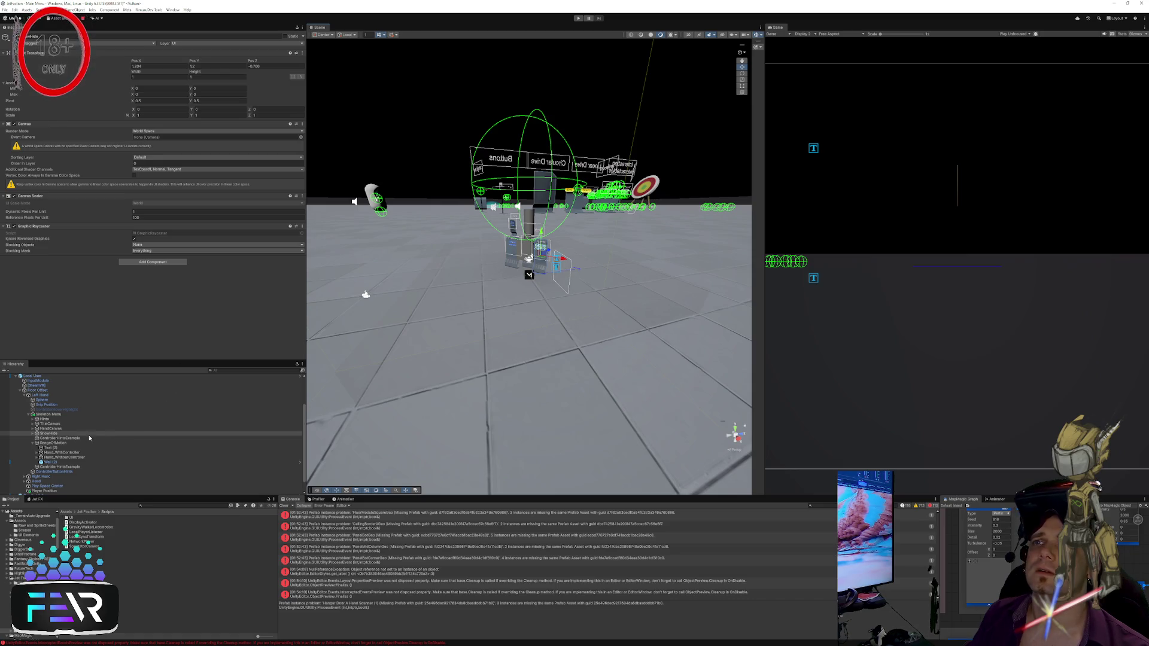
click(33, 434)
click(33, 433)
click(45, 414)
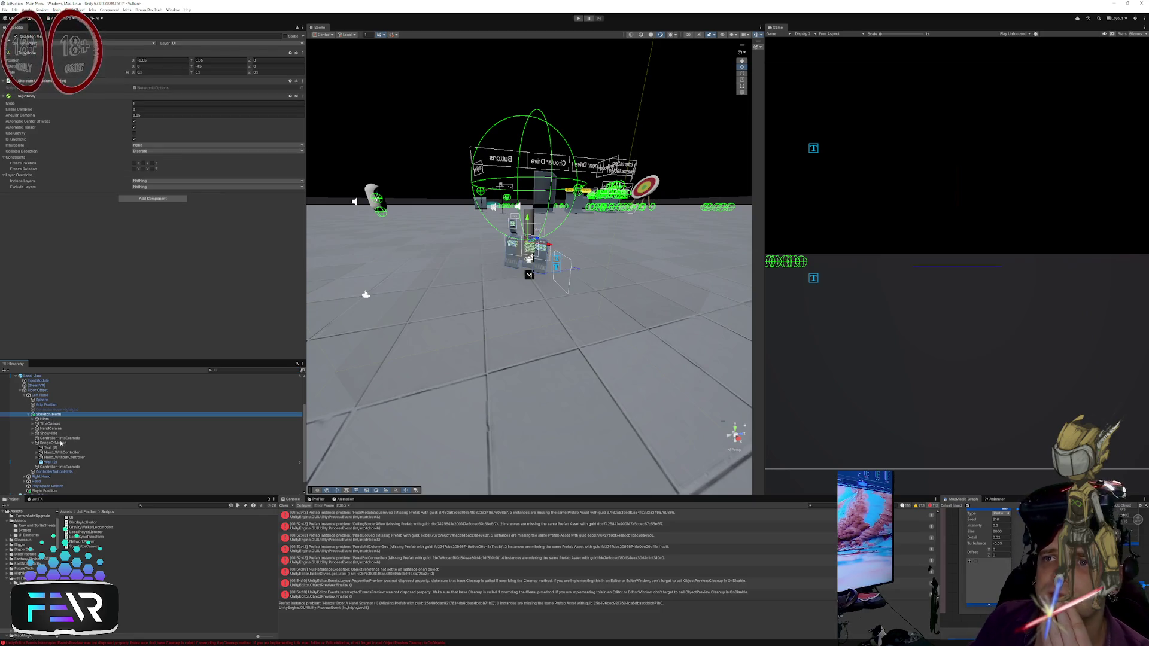
Step: Reselect Wall (2) and open Project Settings from the Edit menu
click(512, 256)
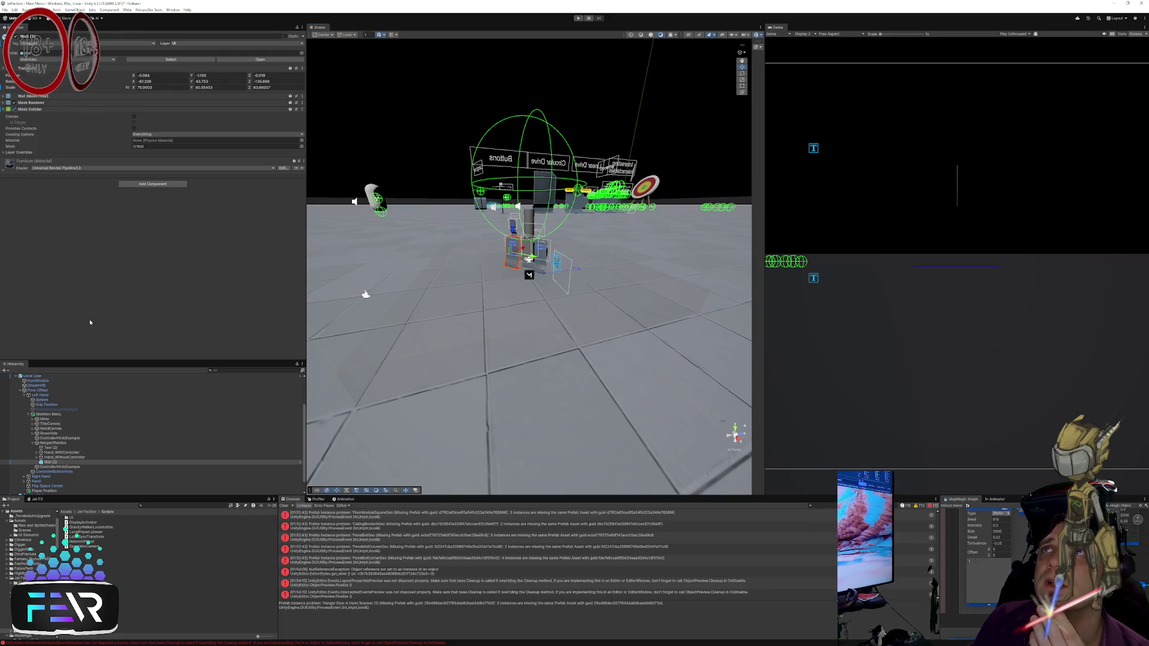
click(15, 10)
click(59, 196)
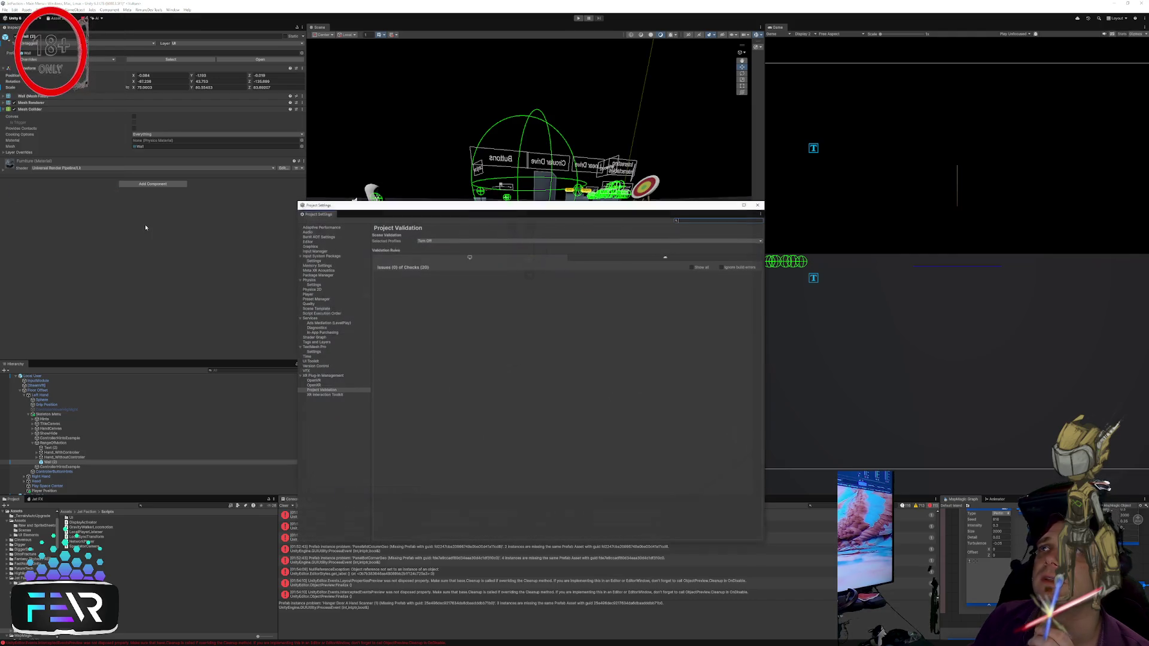
Step: Review the Physics Layer Collision Matrix, then close Project Settings
click(309, 280)
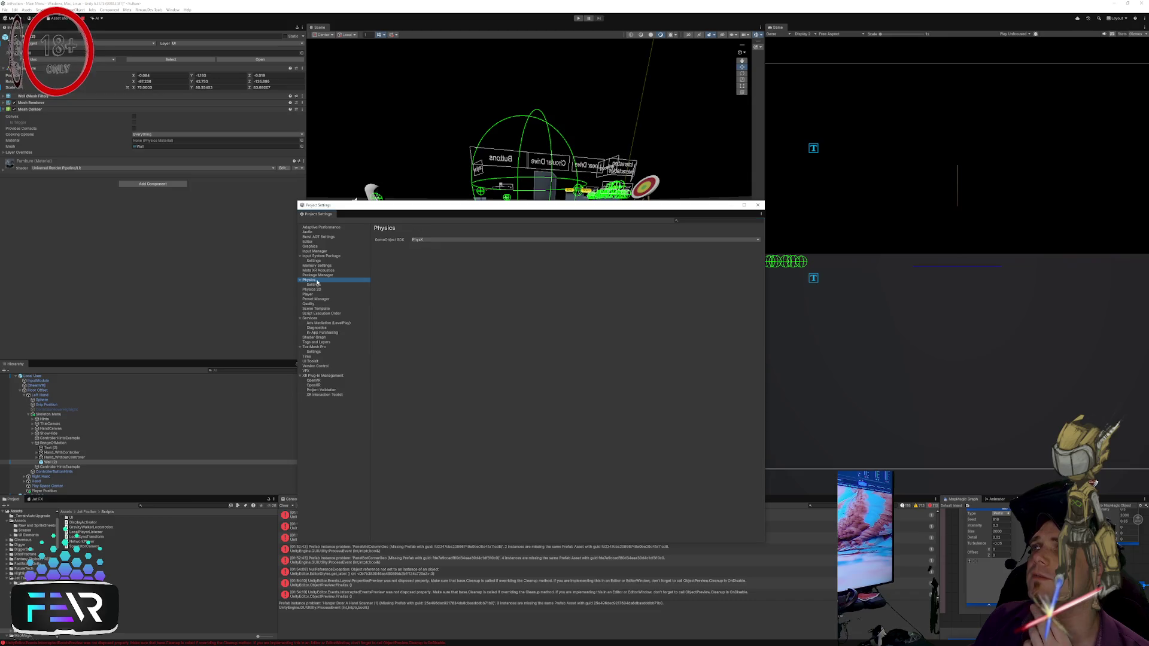
click(313, 284)
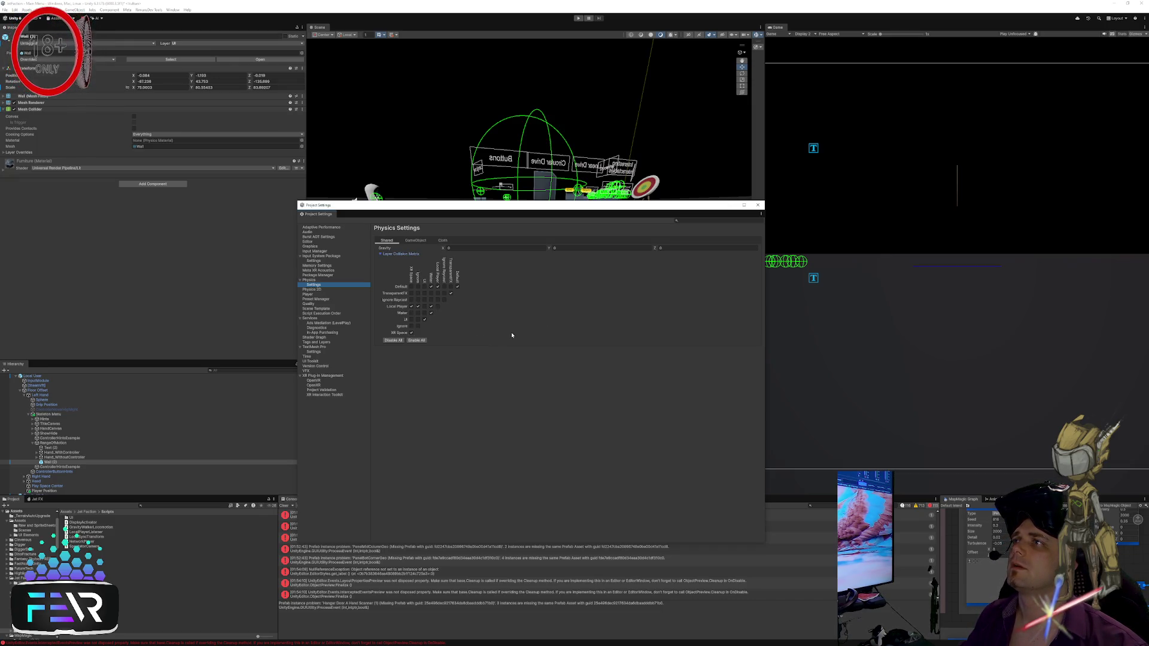
click(757, 205)
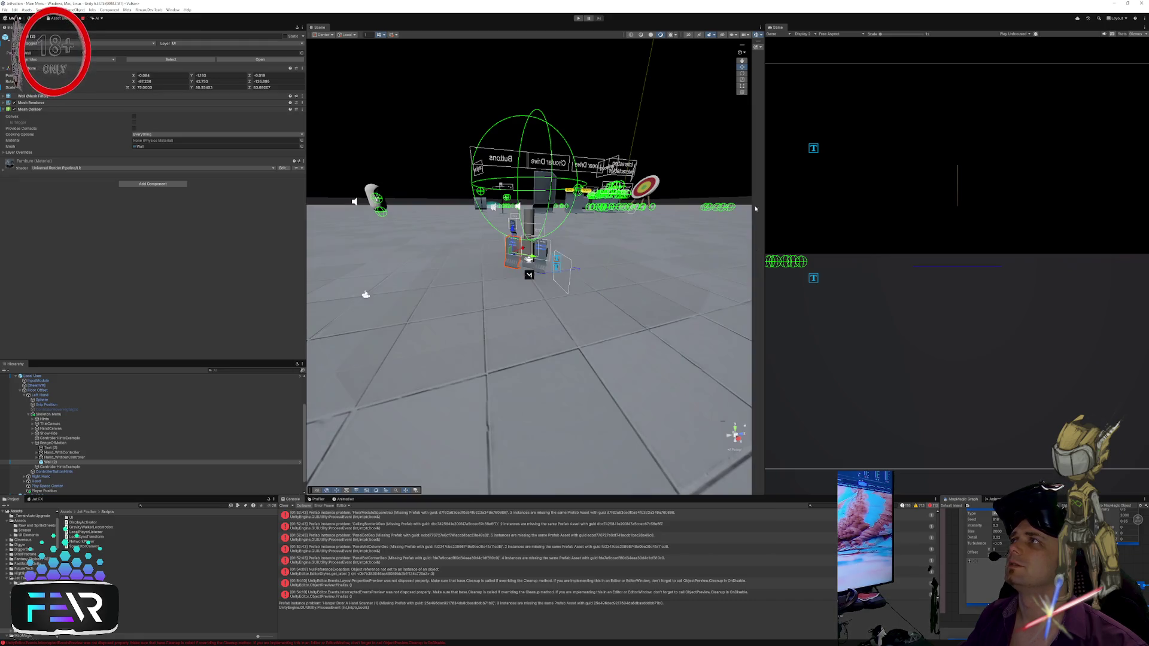
Step: Restart Play mode, find Floor (1) through a Hierarchy search and frame it
click(578, 19)
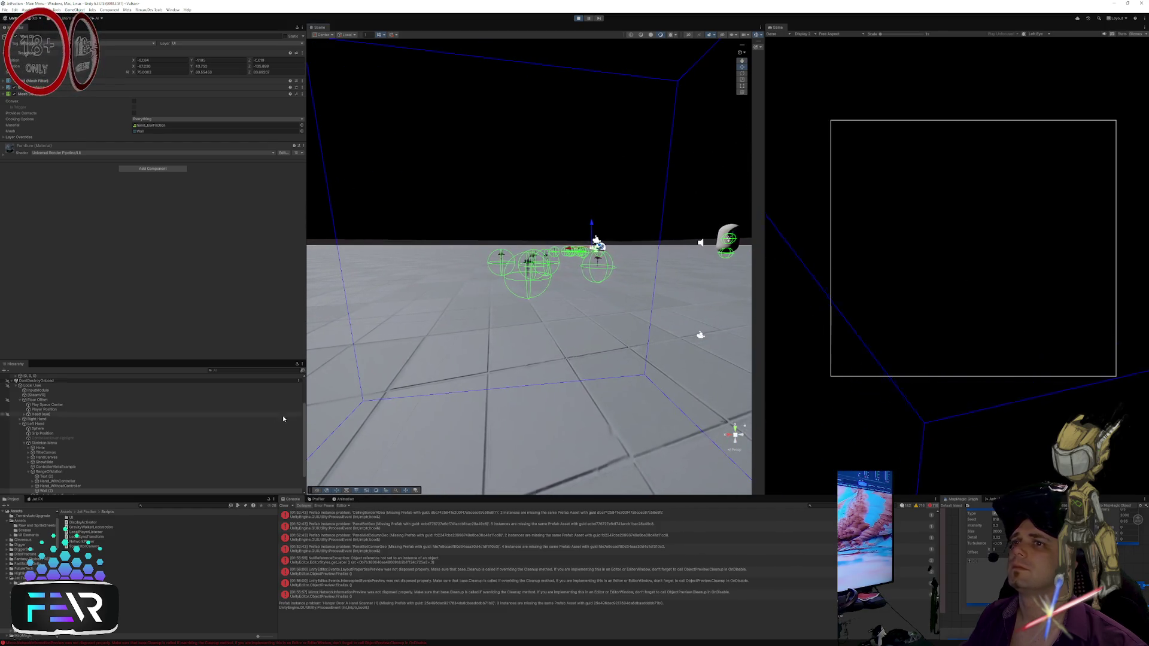
click(43, 442)
key(ctrl+f)
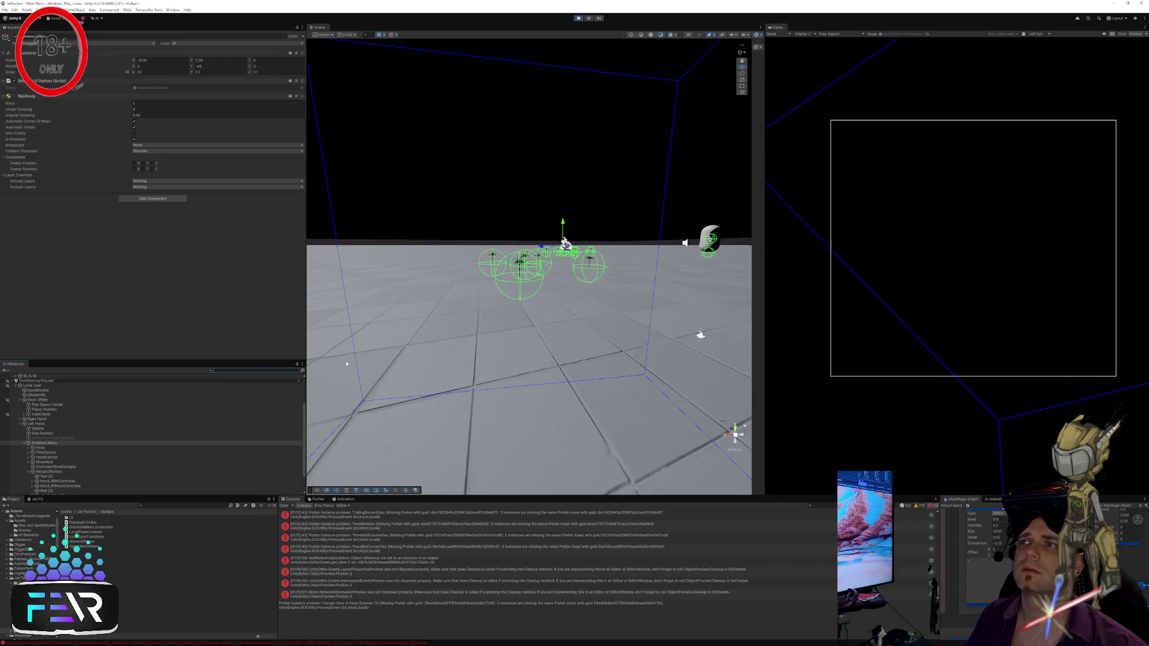
text(f)
right_click(608, 179)
click(541, 177)
click(523, 182)
key(f)
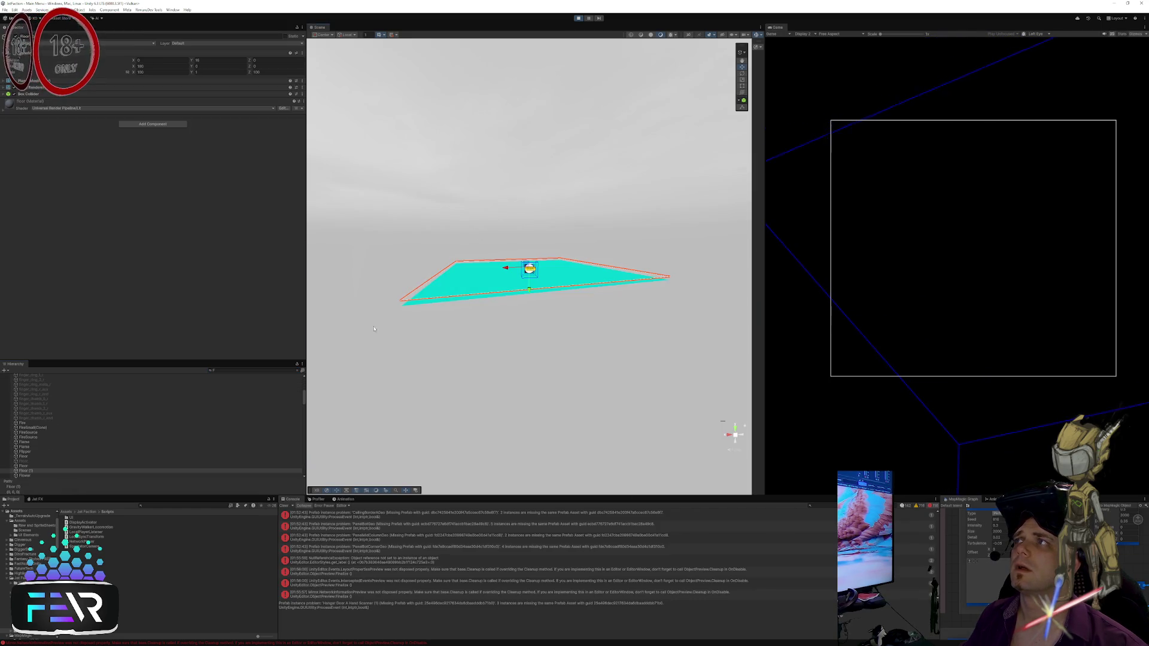
Step: Select a Flower object in the Hierarchy and check its options menu
scroll(101, 440, down, 5)
click(102, 441)
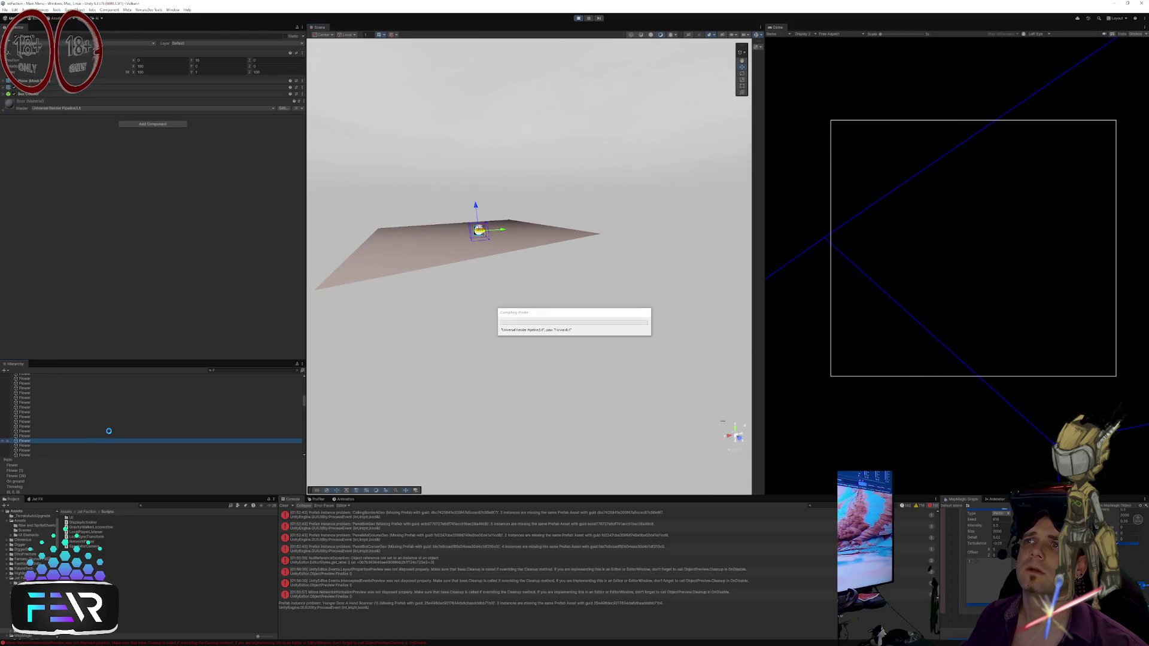
right_click(105, 440)
click(175, 422)
scroll(169, 413, up, 10)
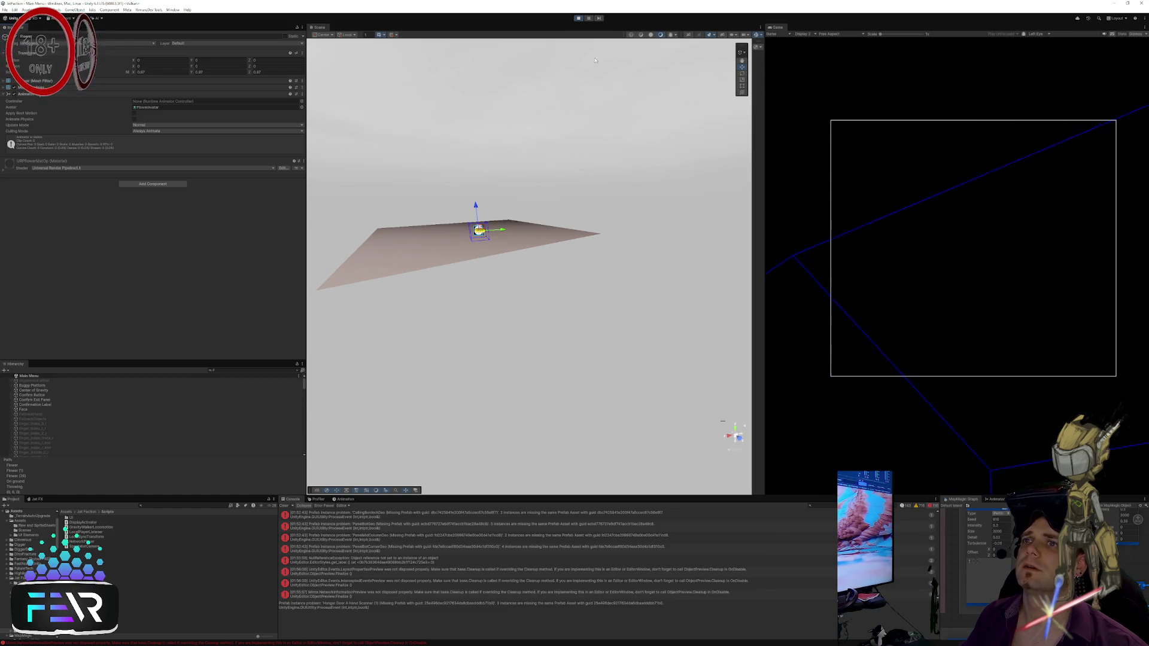
Step: Enter Play mode with Ctrl+P, find Squishy via Hierarchy search and frame it
key(ctrl+p)
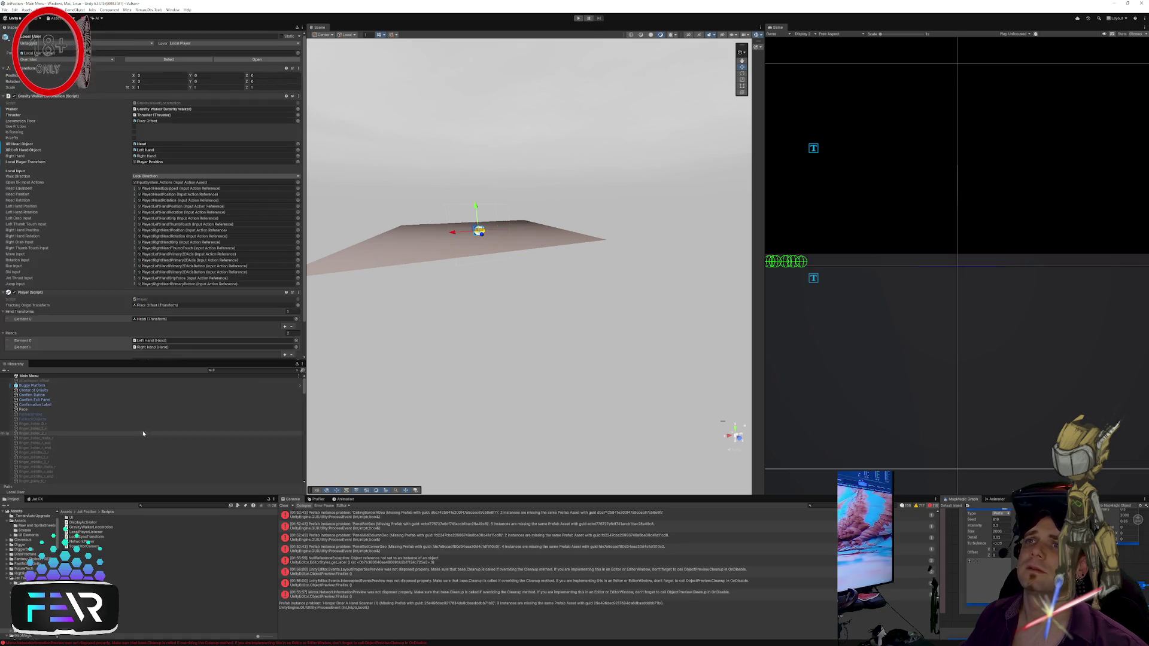
click(236, 371)
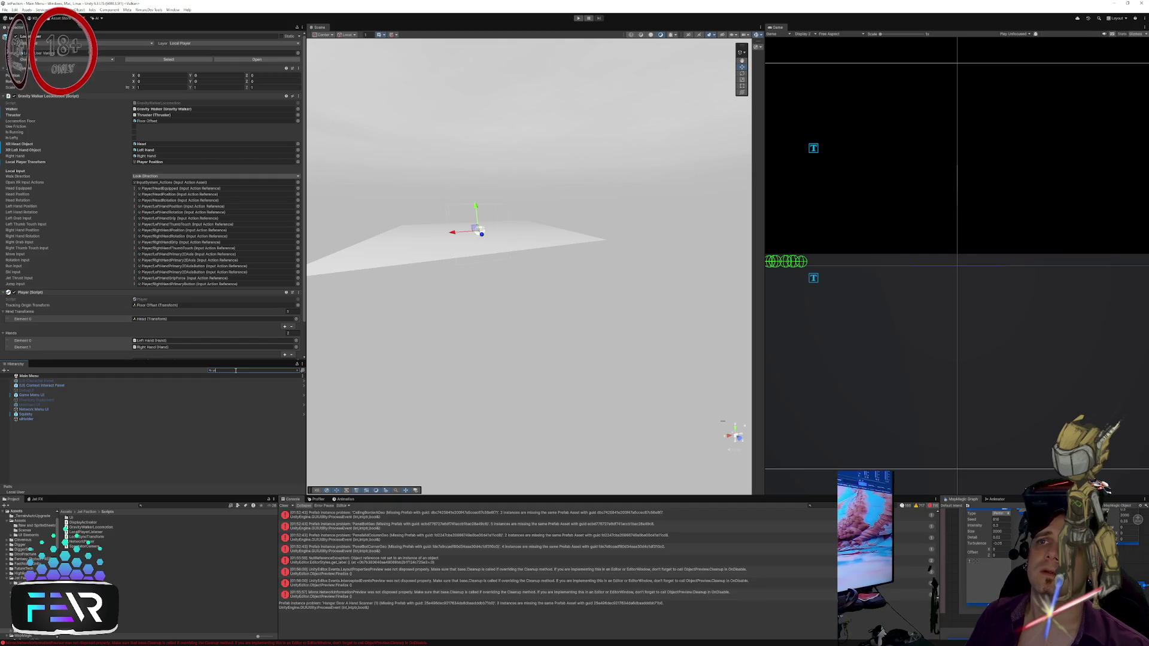
key(BackSpace)
key(BackSpace)
text(agula)
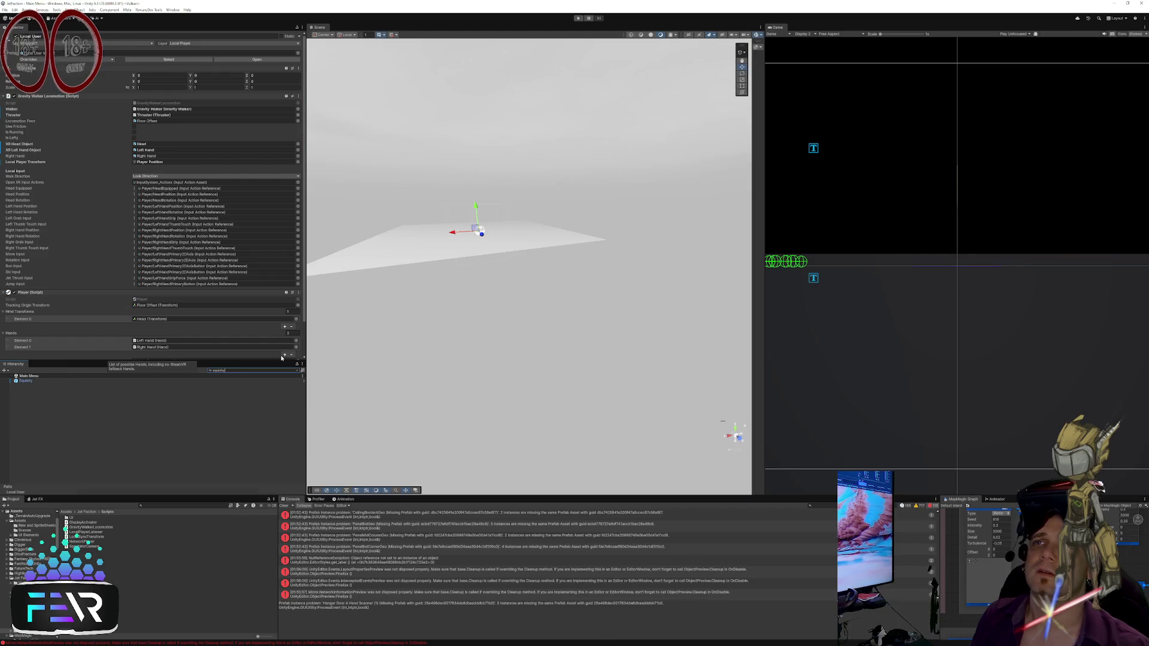
key(Down)
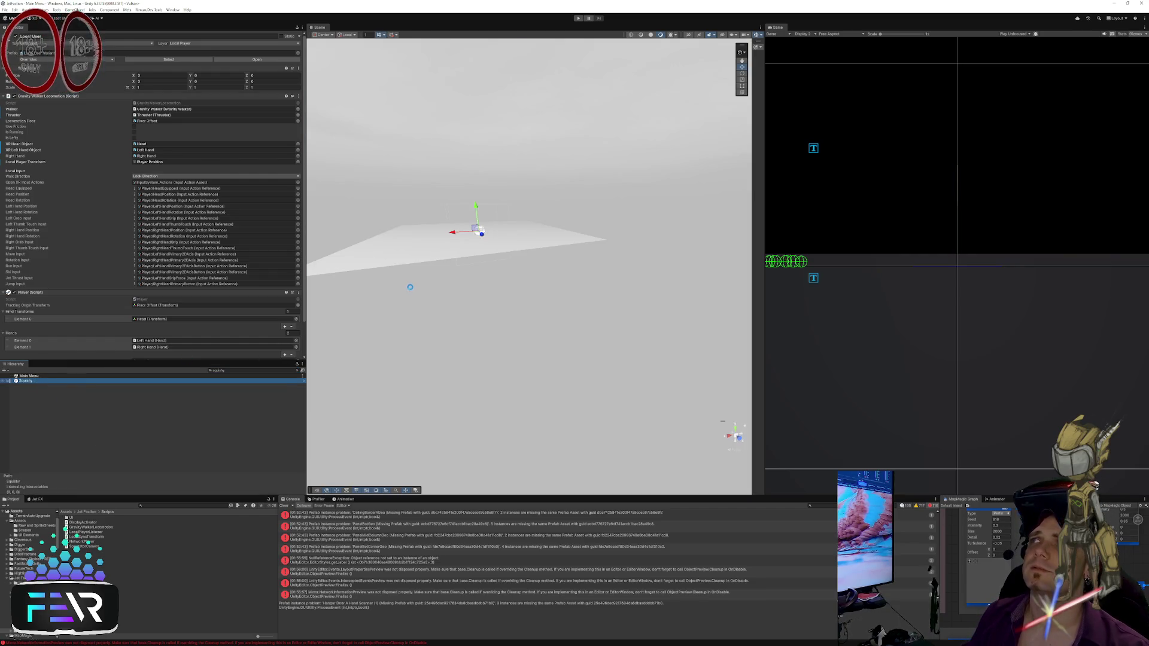
key(Escape)
key(f)
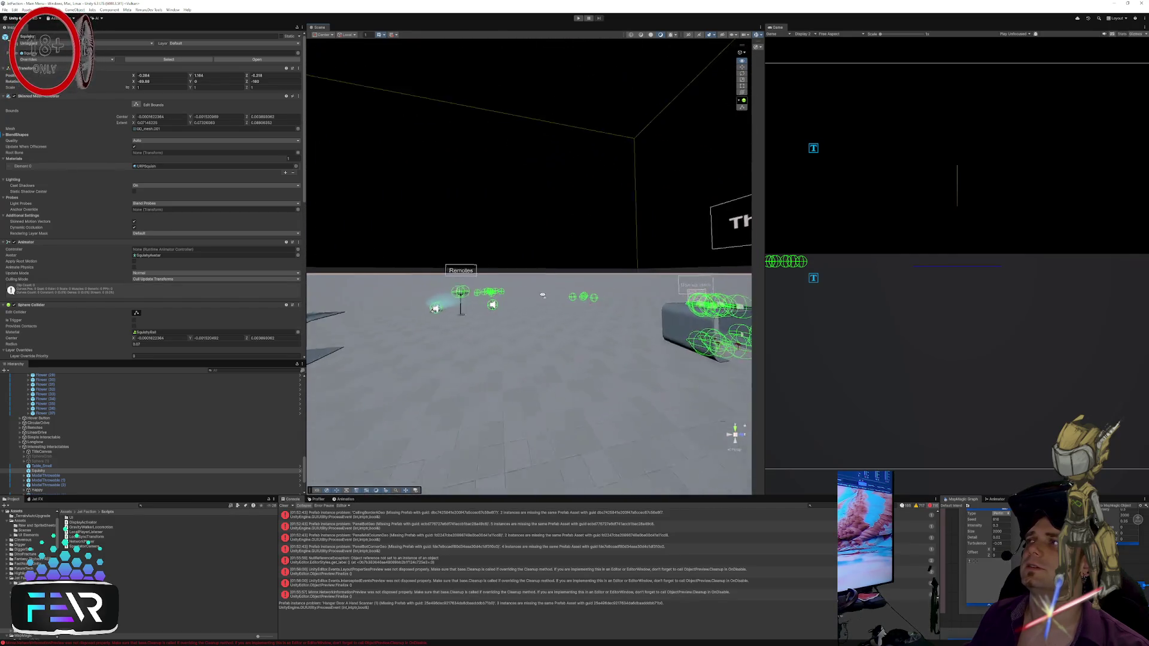
Step: Restart Play mode and double-click Local User to select and frame the player rig
right_click(24, 446)
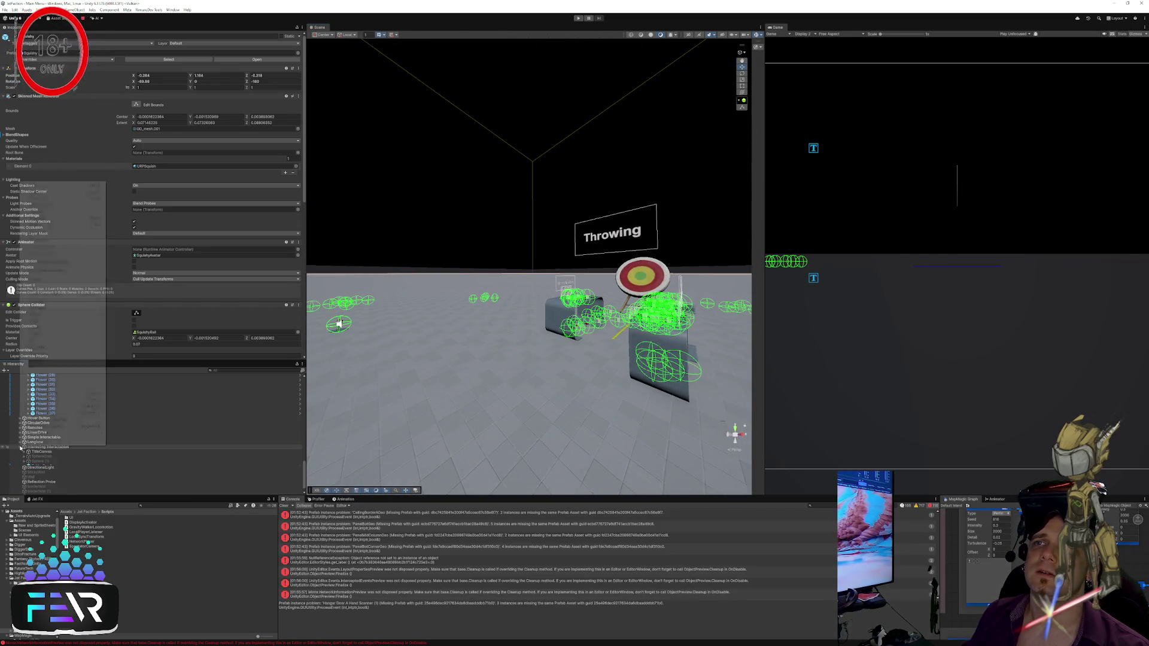
key(Escape)
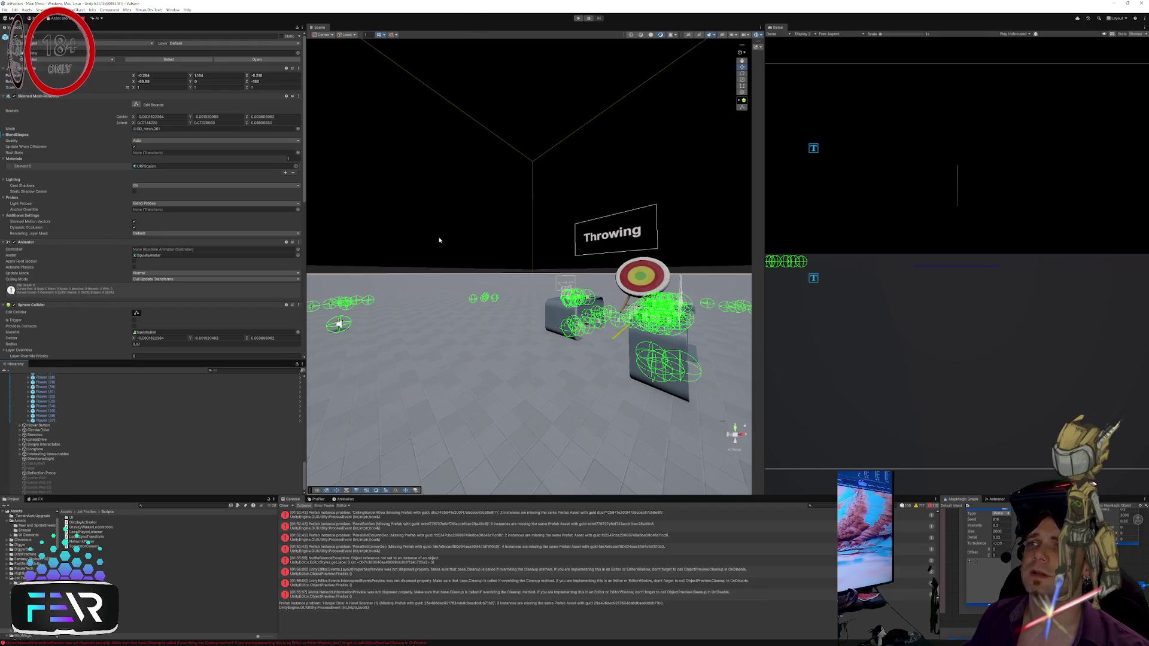
click(578, 19)
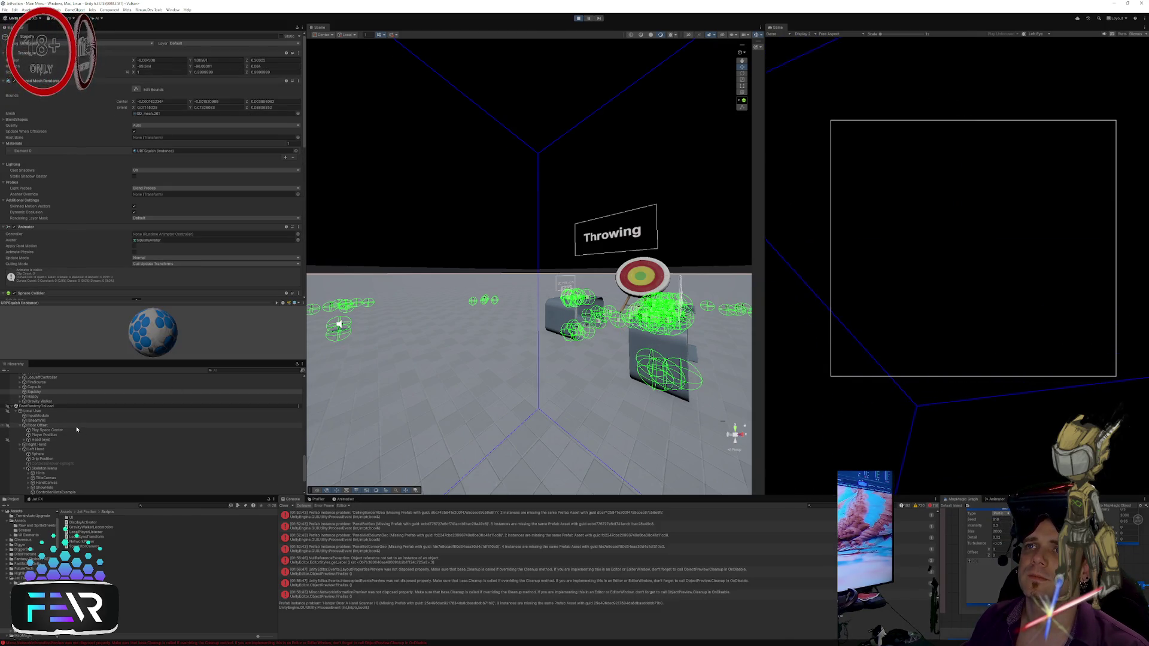
double_click(34, 411)
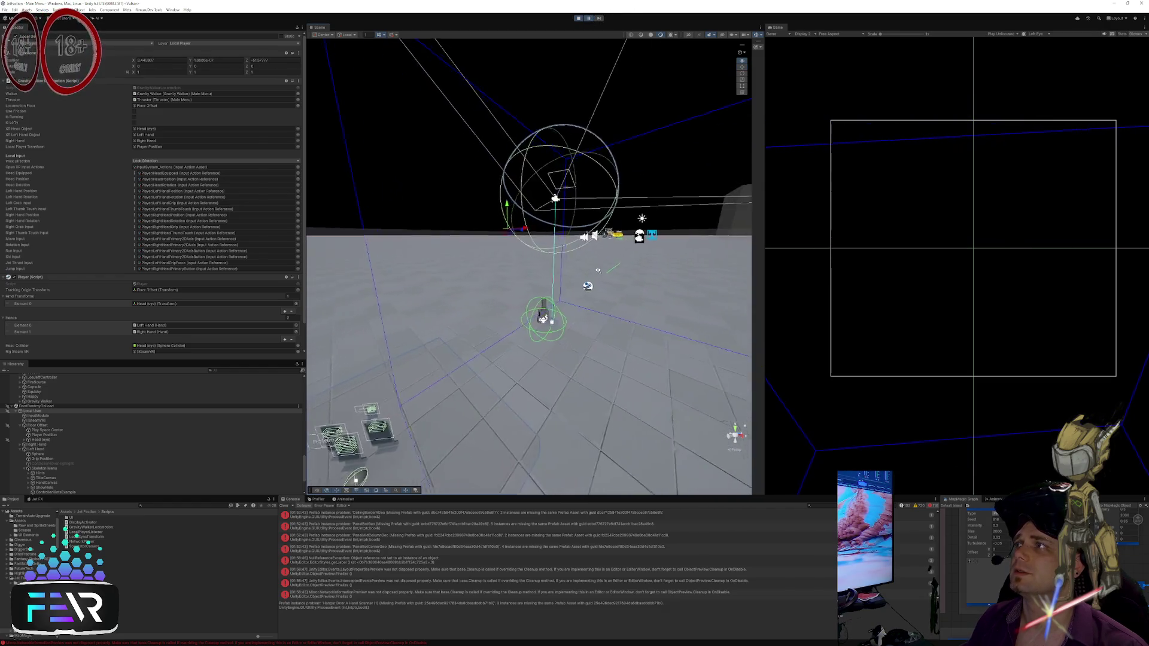
key(f)
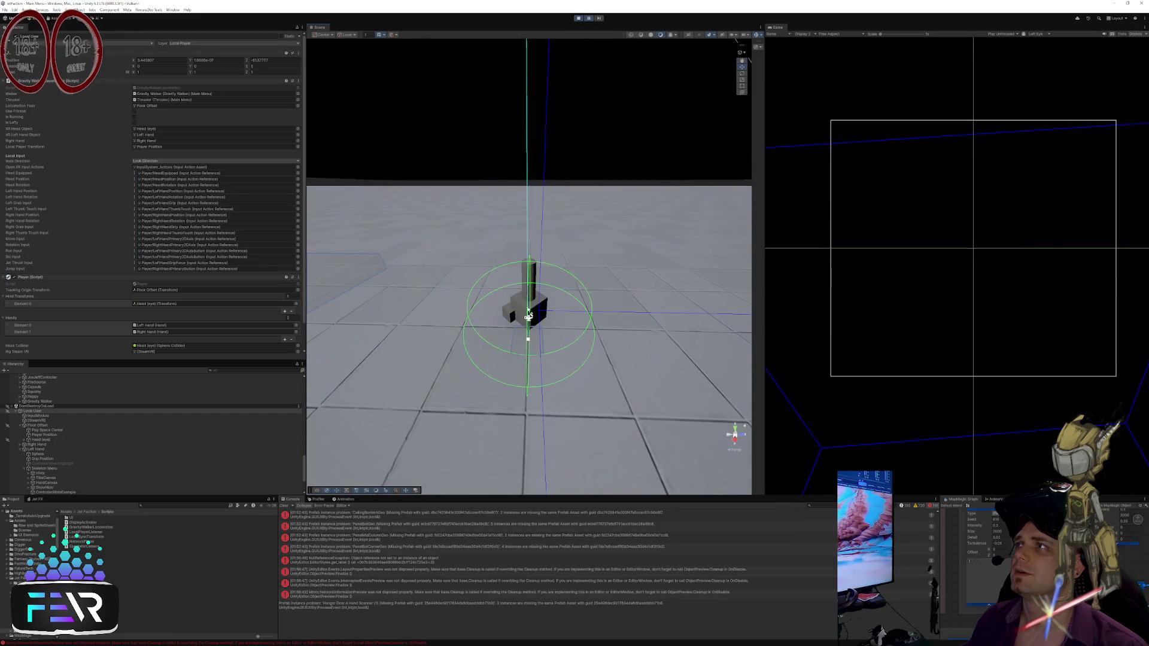
click(533, 270)
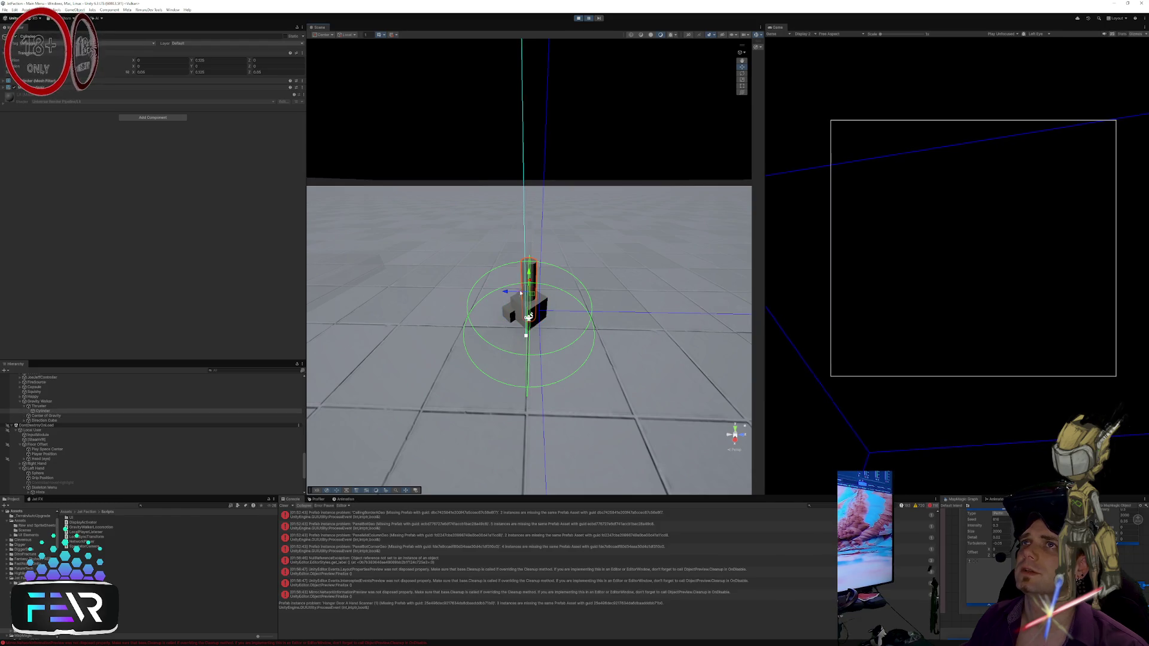
click(509, 320)
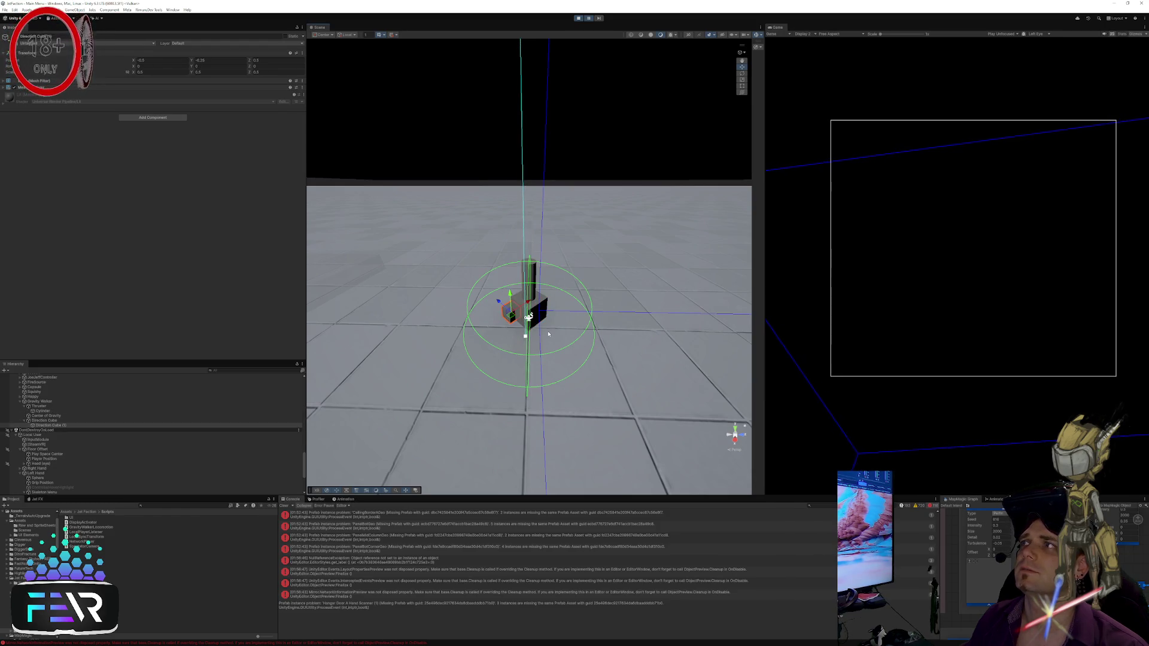
click(526, 365)
mouse_move(526, 365)
mouse_down()
mouse_move(658, 323)
mouse_move(571, 310)
mouse_up()
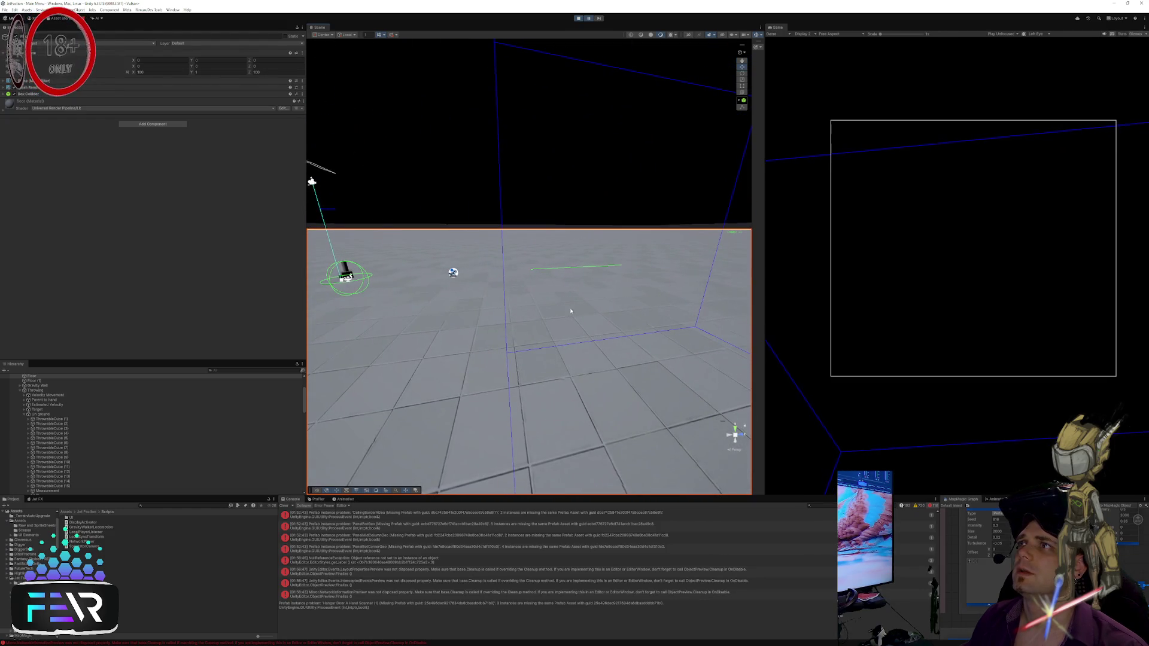
drag(578, 265, 506, 287)
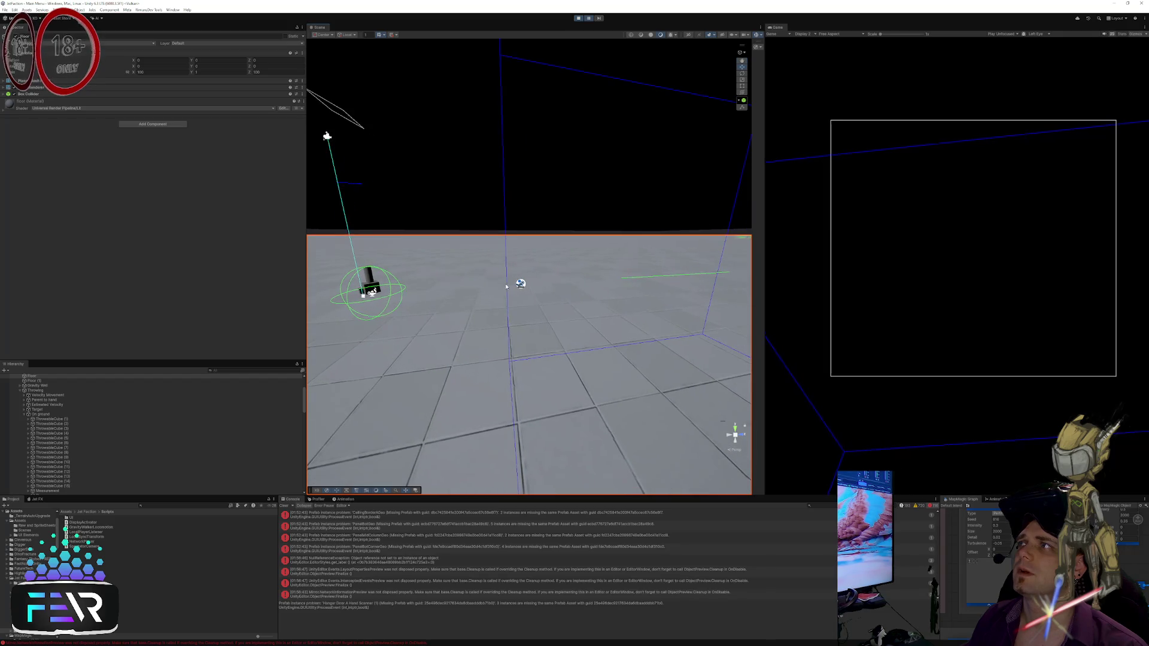
click(520, 284)
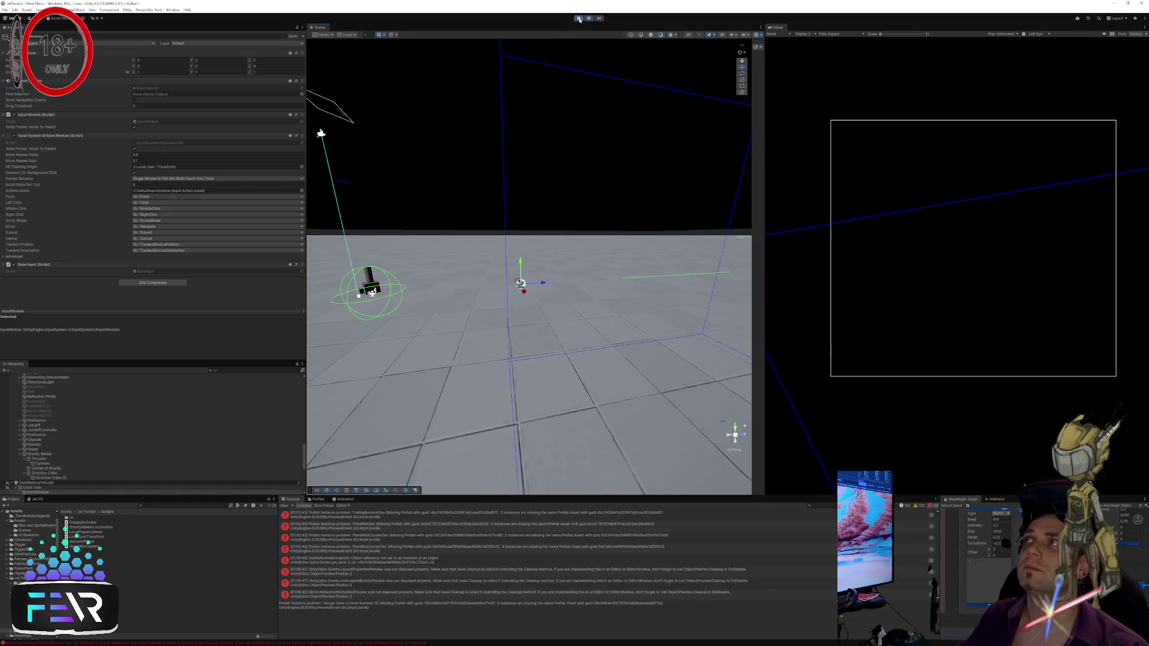
Step: Stop Play mode and open the GravityWalkerLocomotion script in Visual Studio
key(alt+Tab)
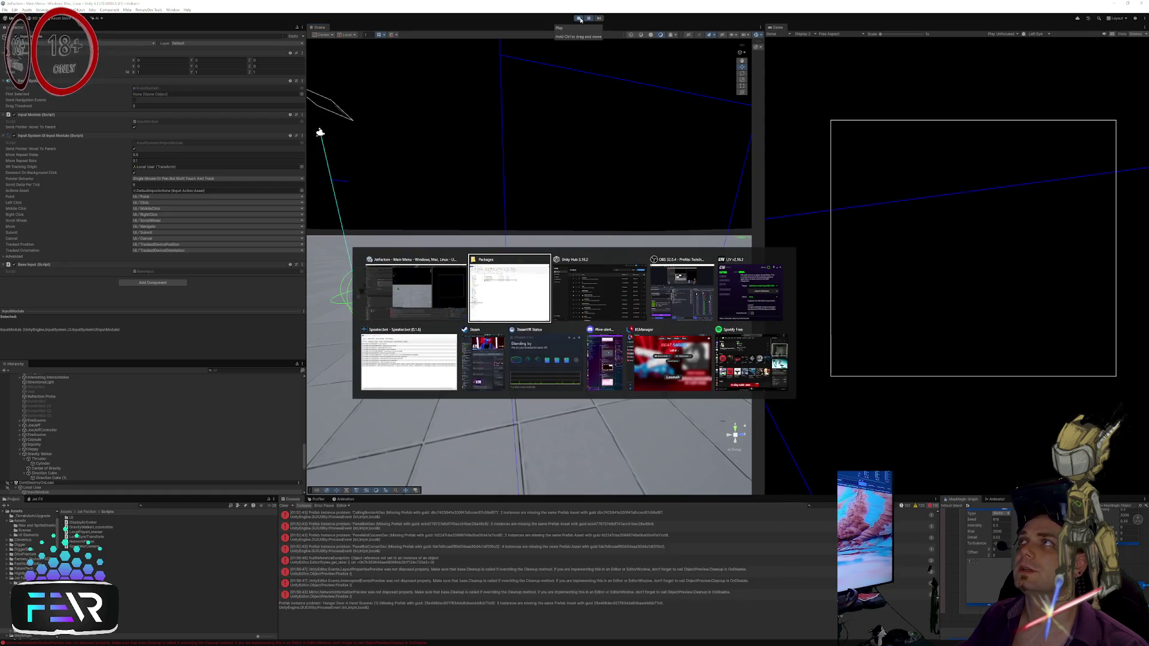
key(Escape)
click(578, 19)
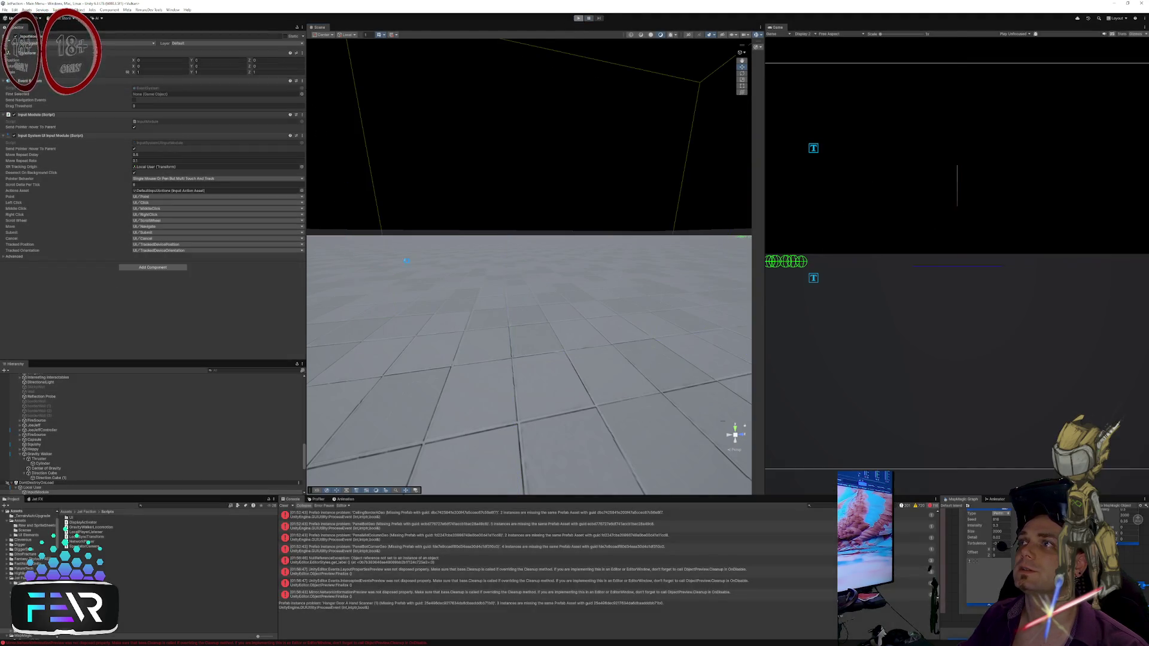
key(alt+Tab)
double_click(170, 103)
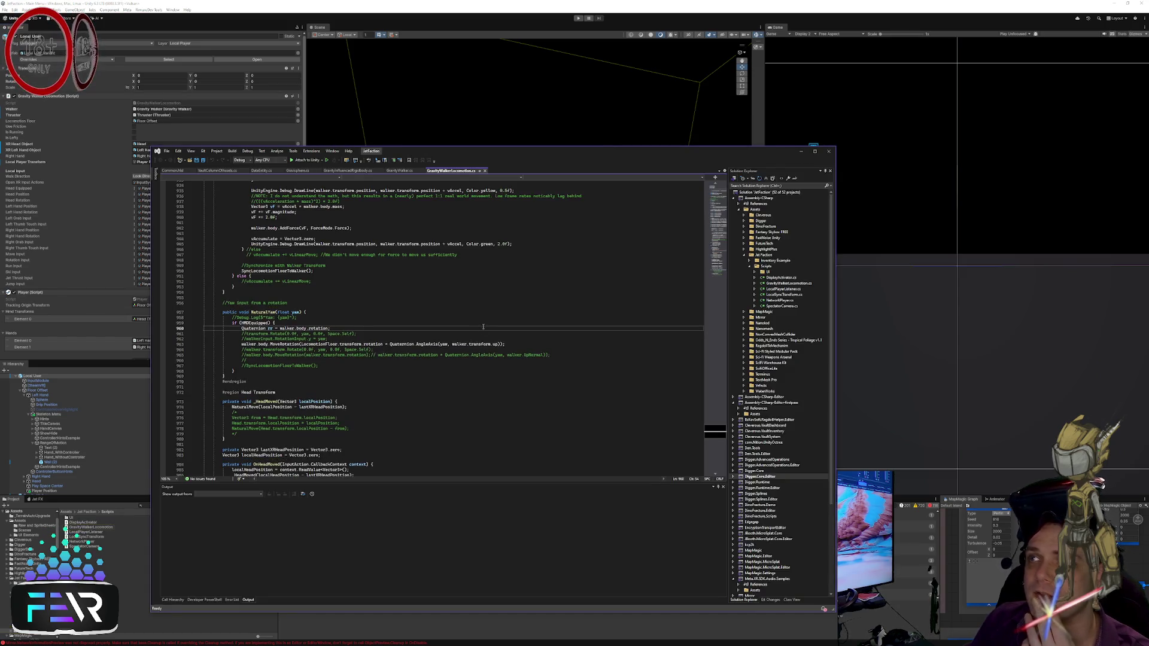
Step: Scroll through the NaturalMove code, checking lines 956 to 975
click(515, 367)
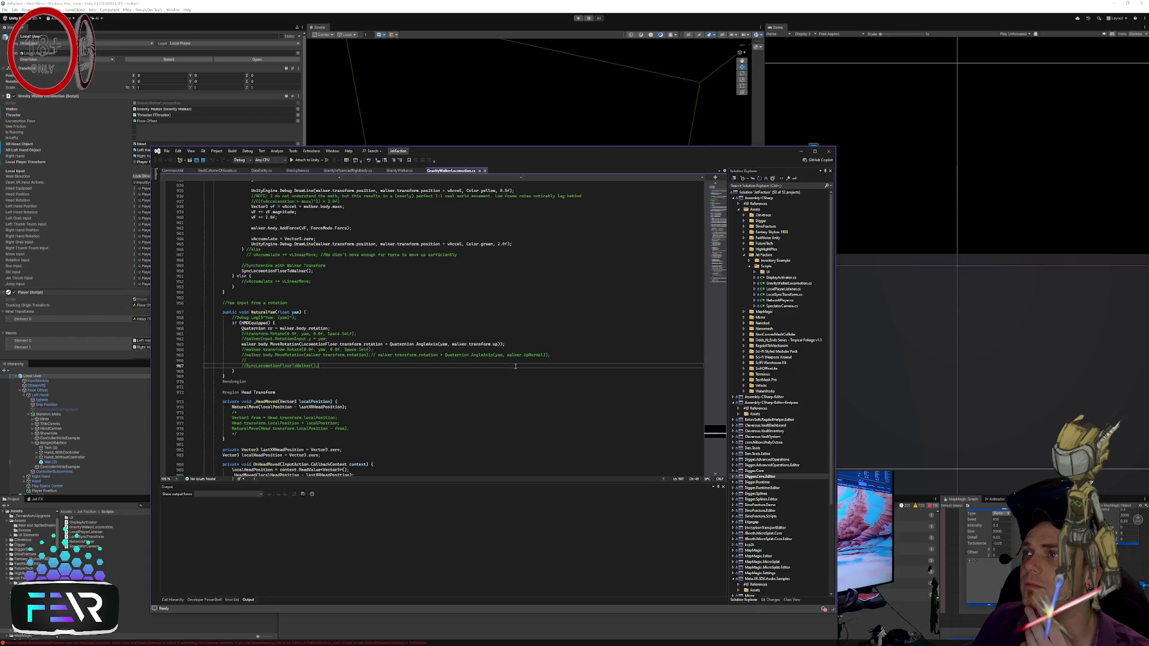
click(543, 350)
scroll(569, 376, down, 3)
click(510, 364)
scroll(471, 356, up, 20)
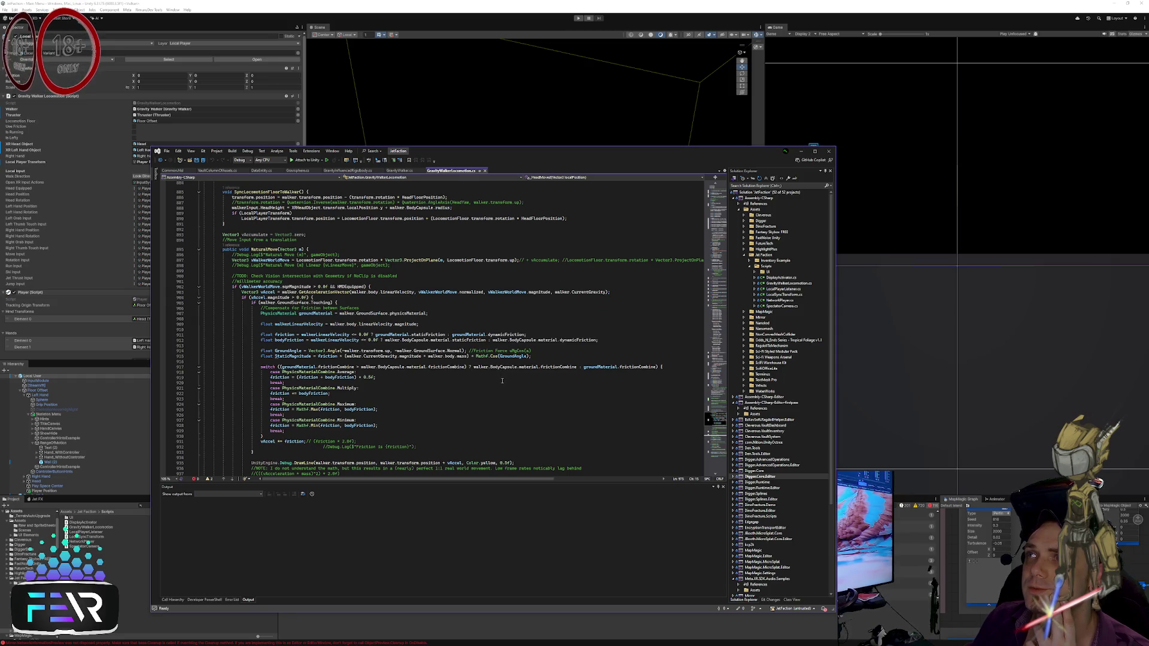
scroll(501, 383, down, 5)
scroll(495, 352, down, 4)
click(492, 361)
scroll(491, 362, down, 4)
click(488, 366)
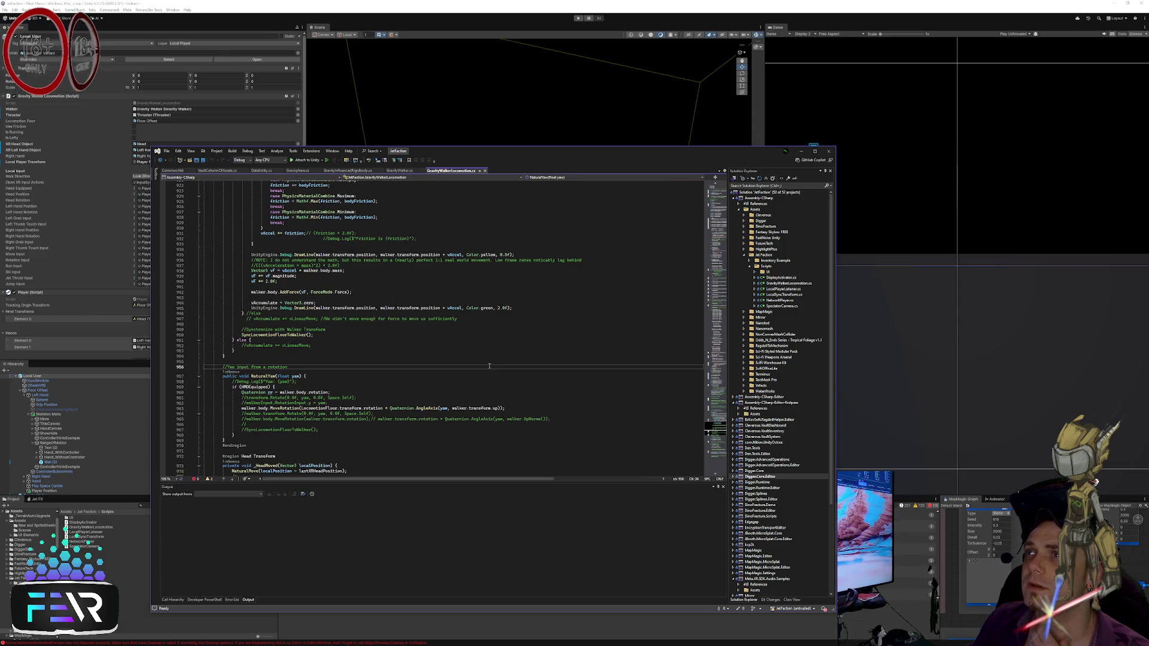
Step: Move back up through the method, checking lines 895 to 907
right_click(489, 366)
click(470, 347)
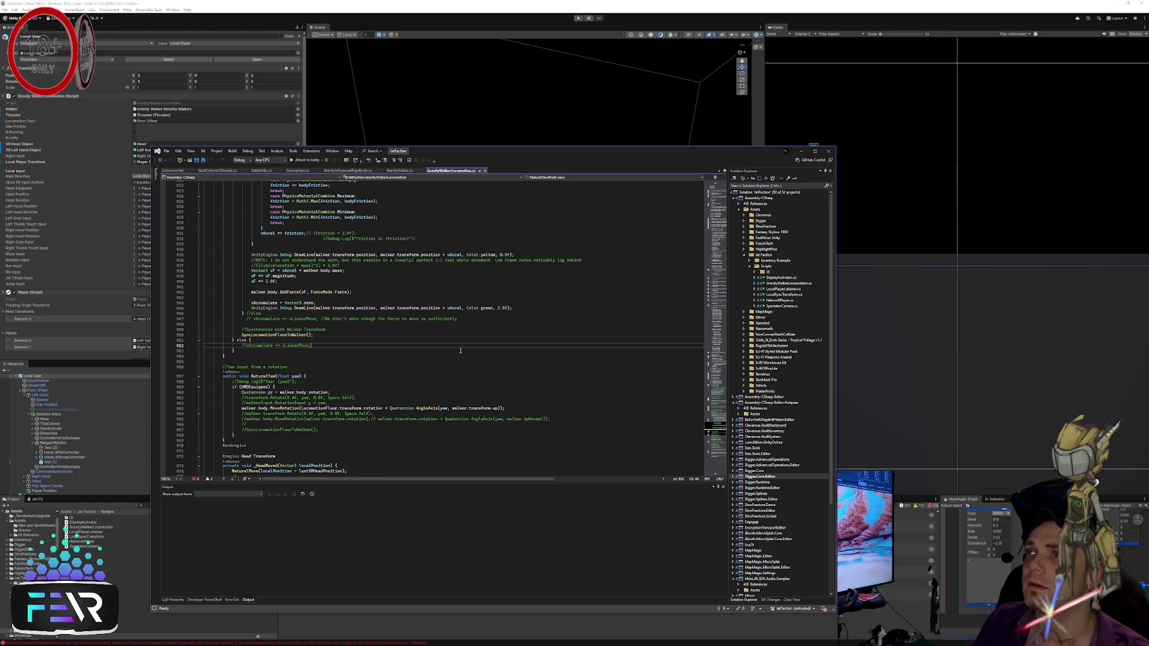
scroll(461, 351, up, 15)
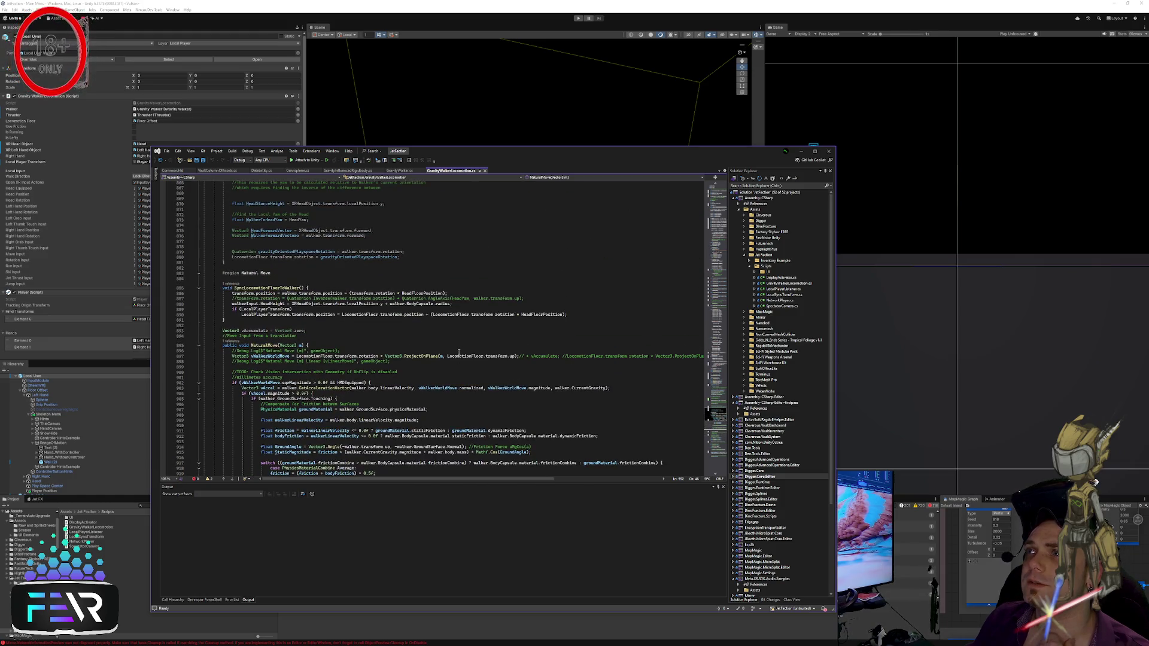
scroll(351, 340, down, 4)
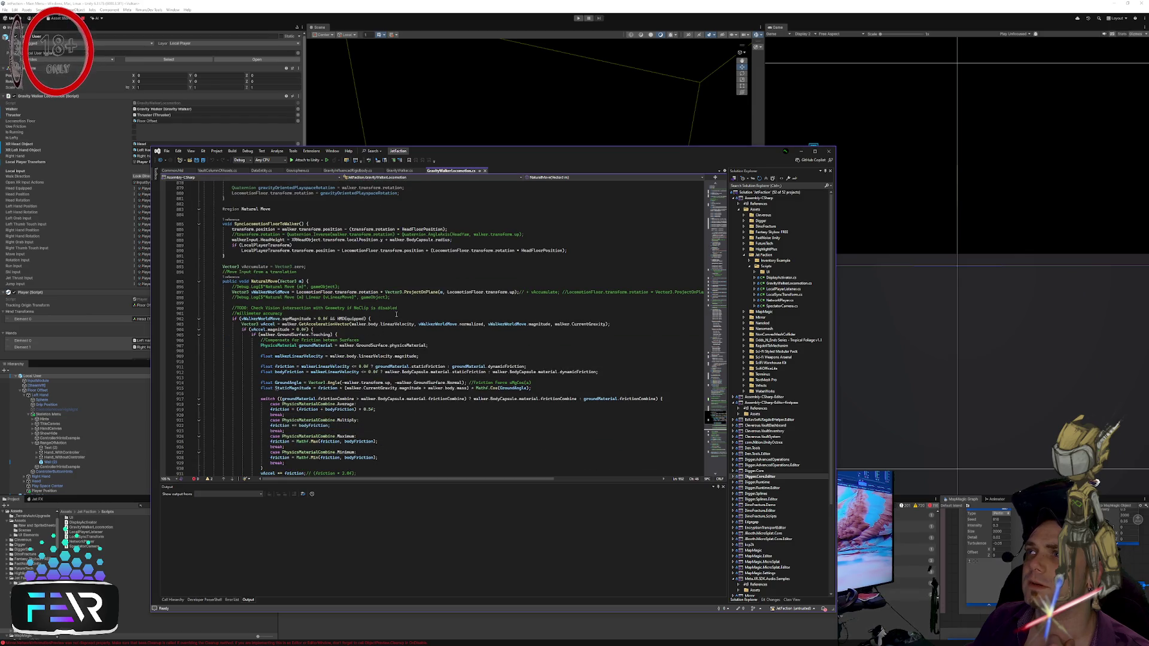
scroll(396, 314, down, 3)
click(444, 300)
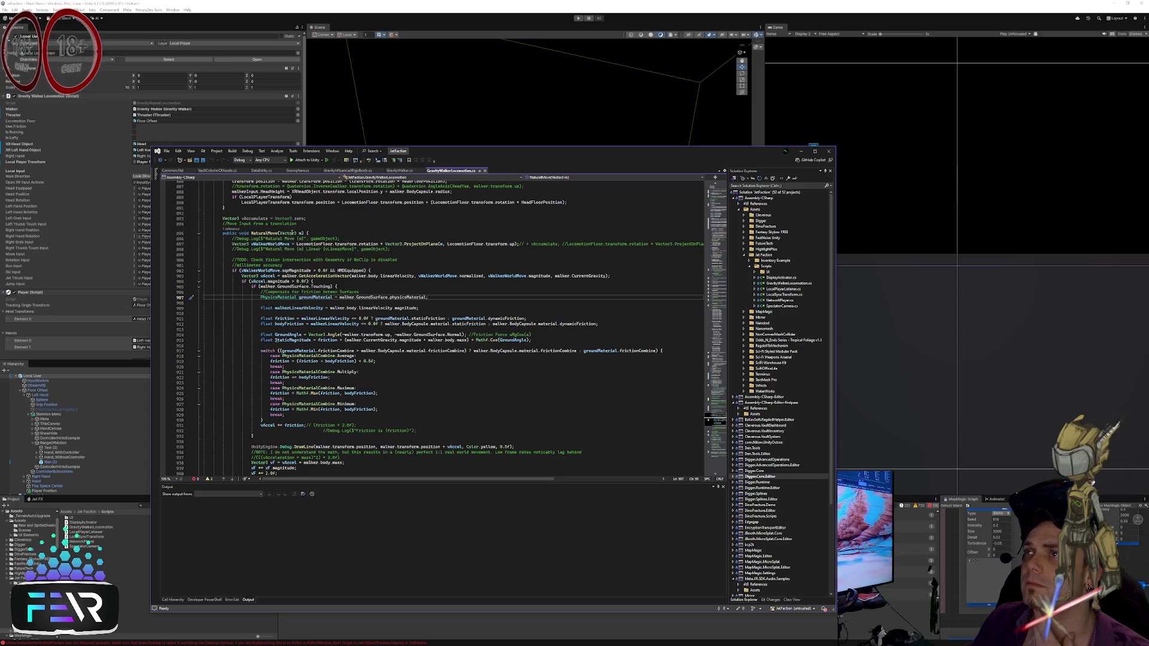
click(354, 233)
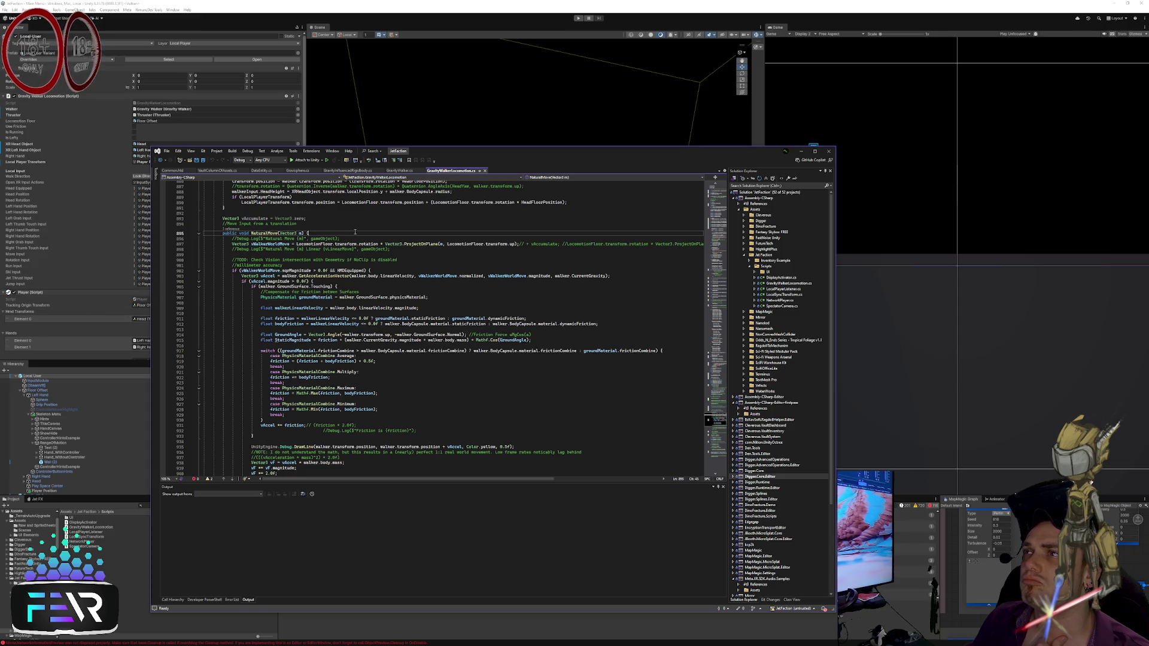
click(411, 250)
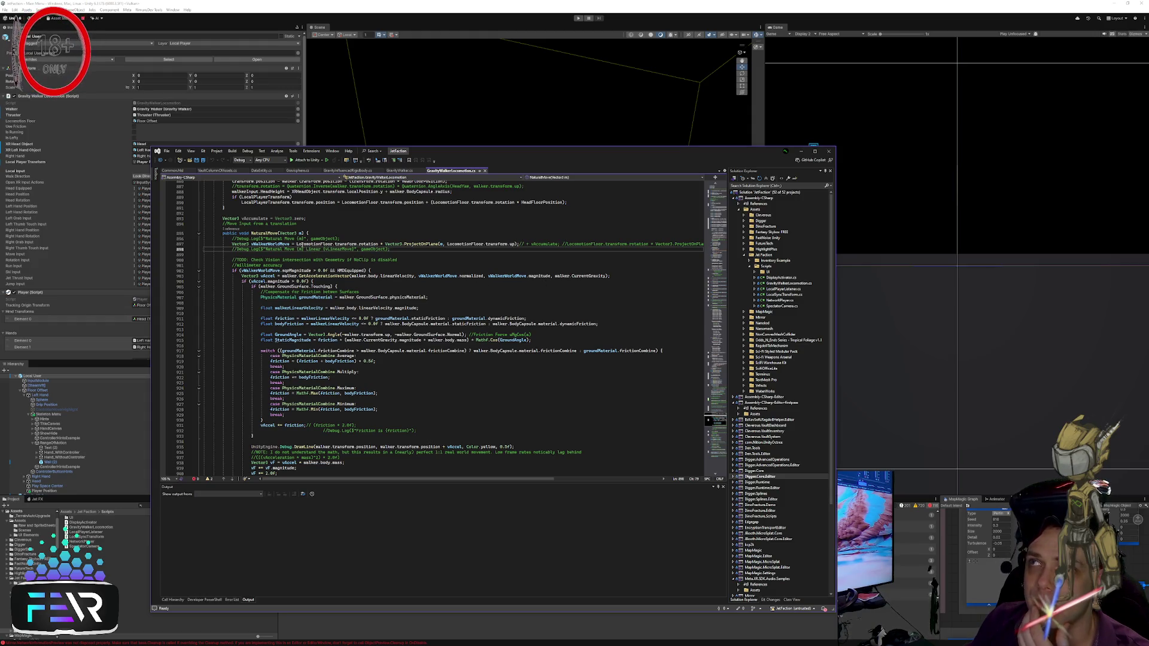
Step: Set a breakpoint on the vWalkerWorldMove line 897 and attach to Unity and Play
click(293, 244)
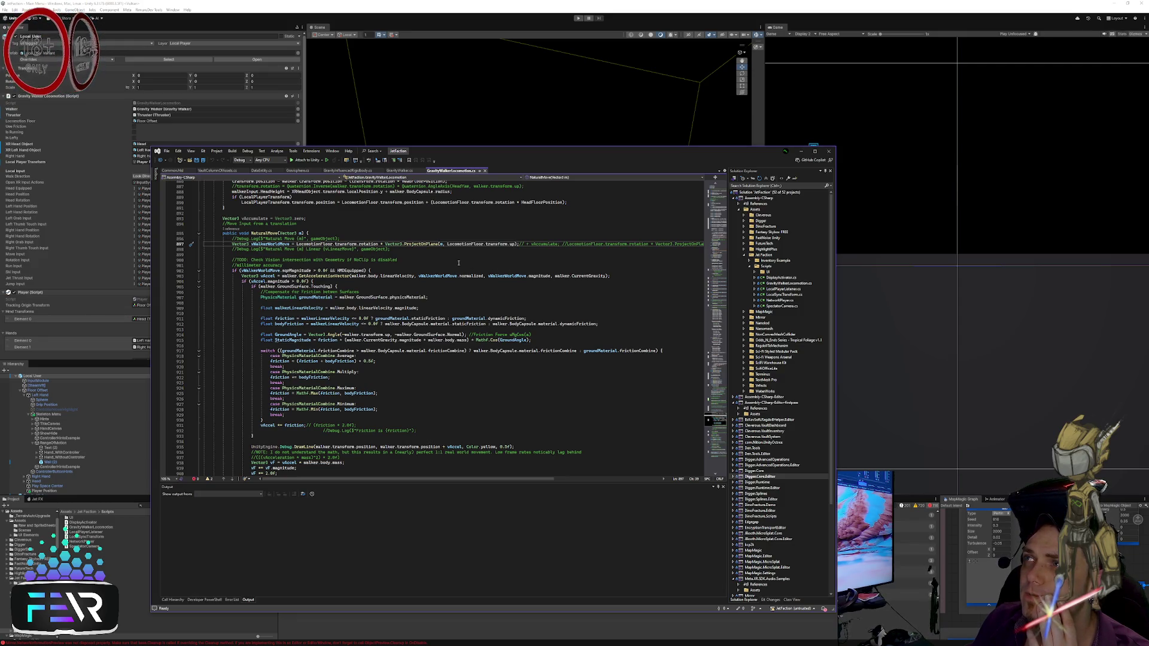
mouse_move(498, 478)
mouse_down()
mouse_move(585, 479)
mouse_move(456, 471)
mouse_up()
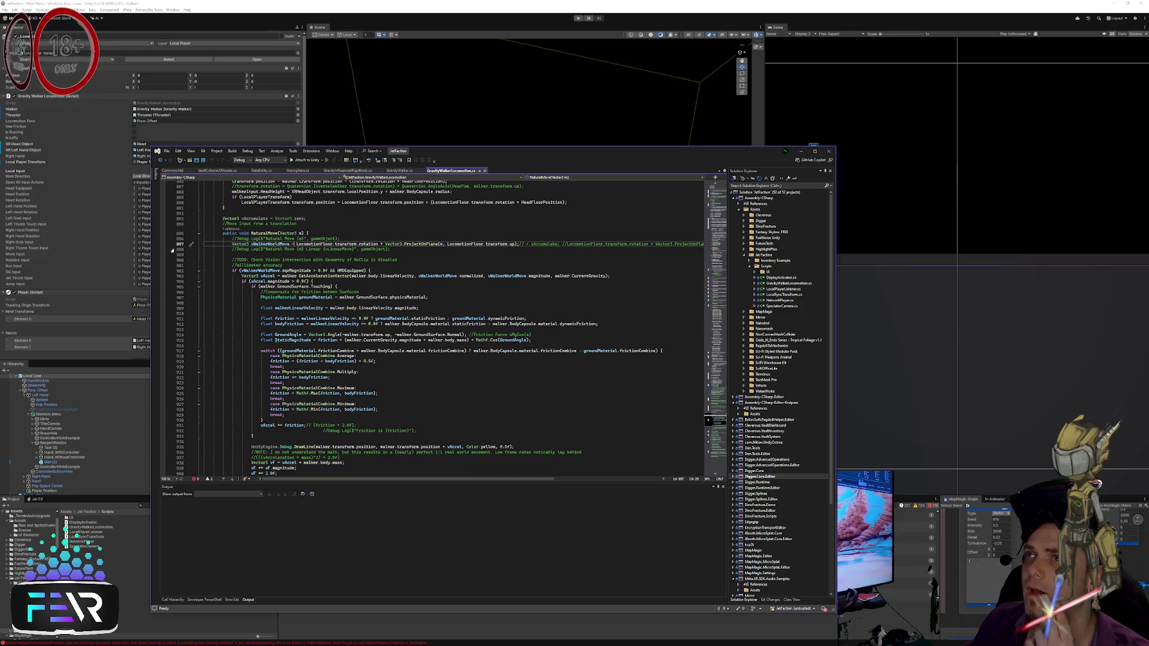
key(F9)
click(378, 163)
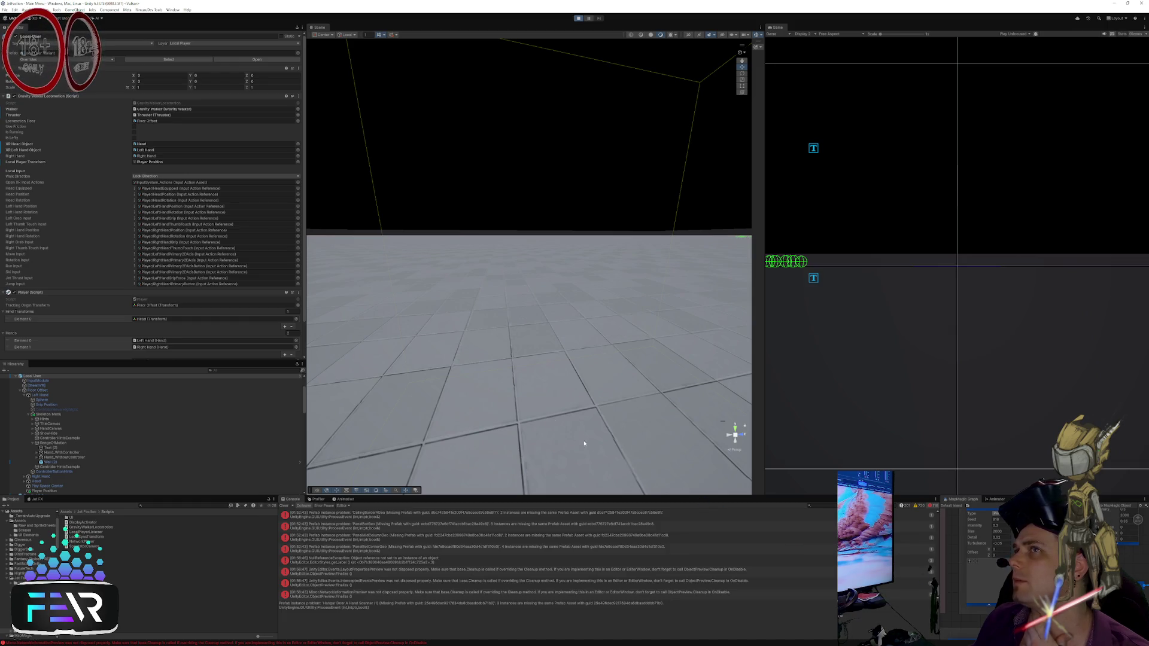
Step: Check the LocomotionFloor code near line 896, then select InputModule in the running scene
key(alt+Tab)
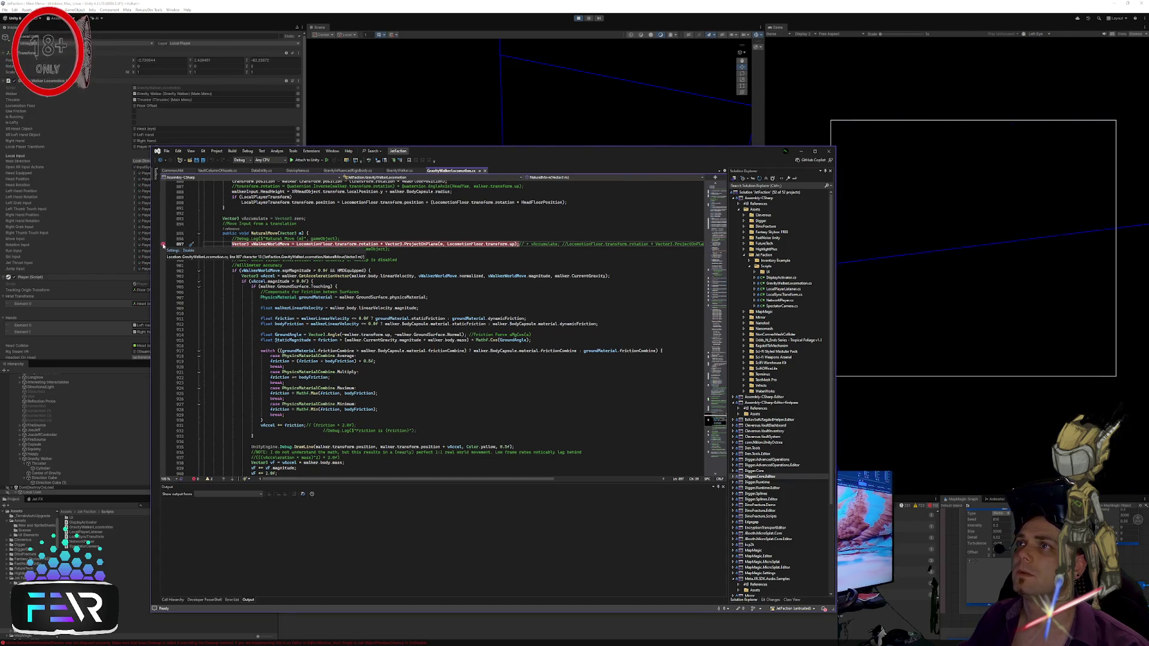
right_click(308, 242)
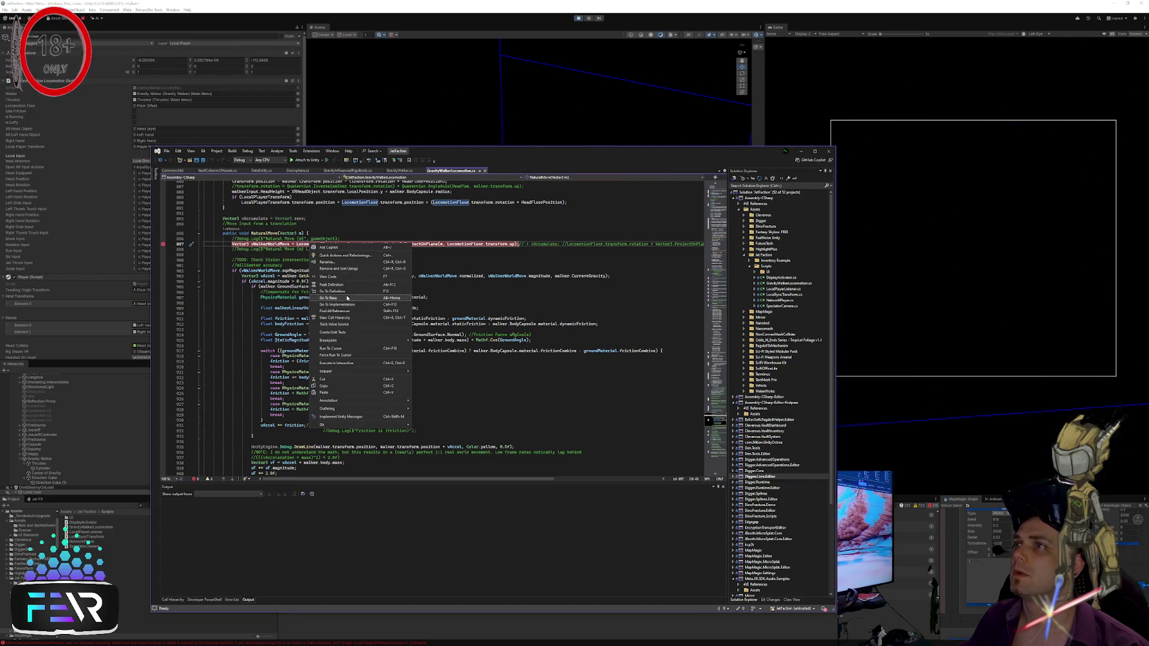
click(516, 255)
click(545, 239)
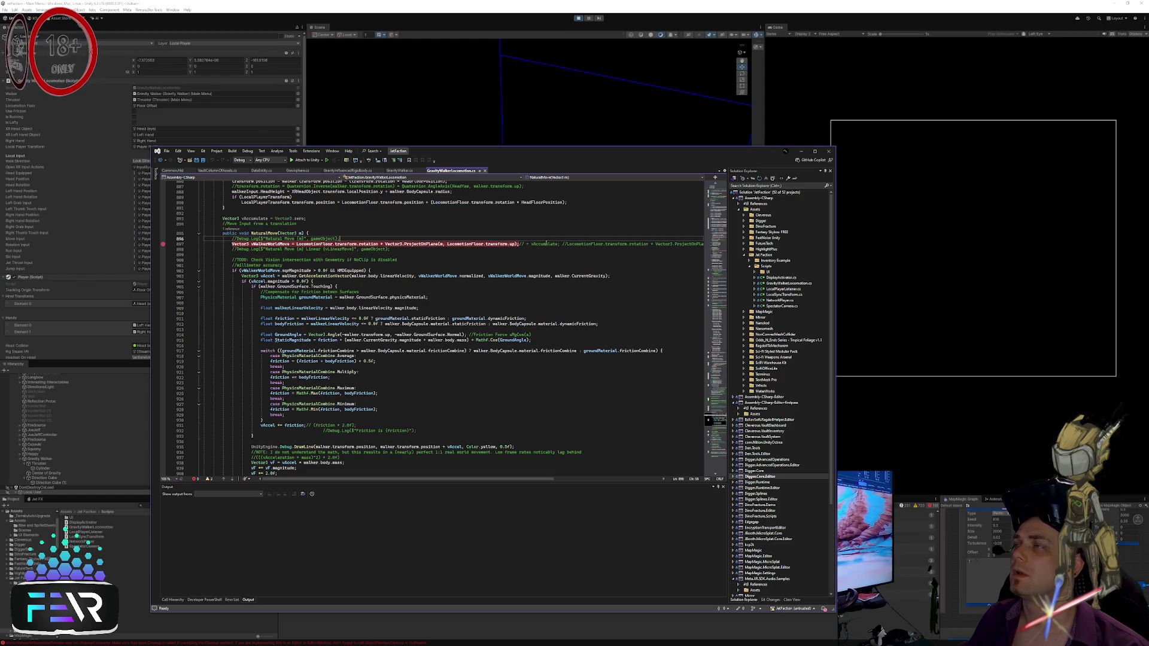
click(637, 42)
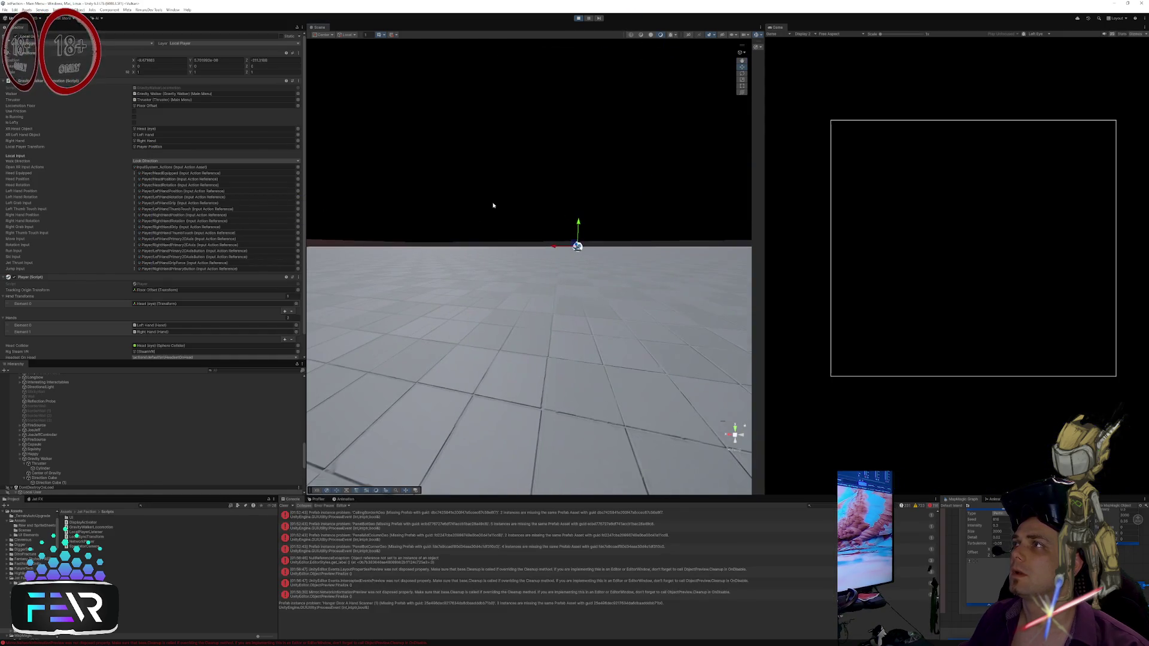
click(575, 246)
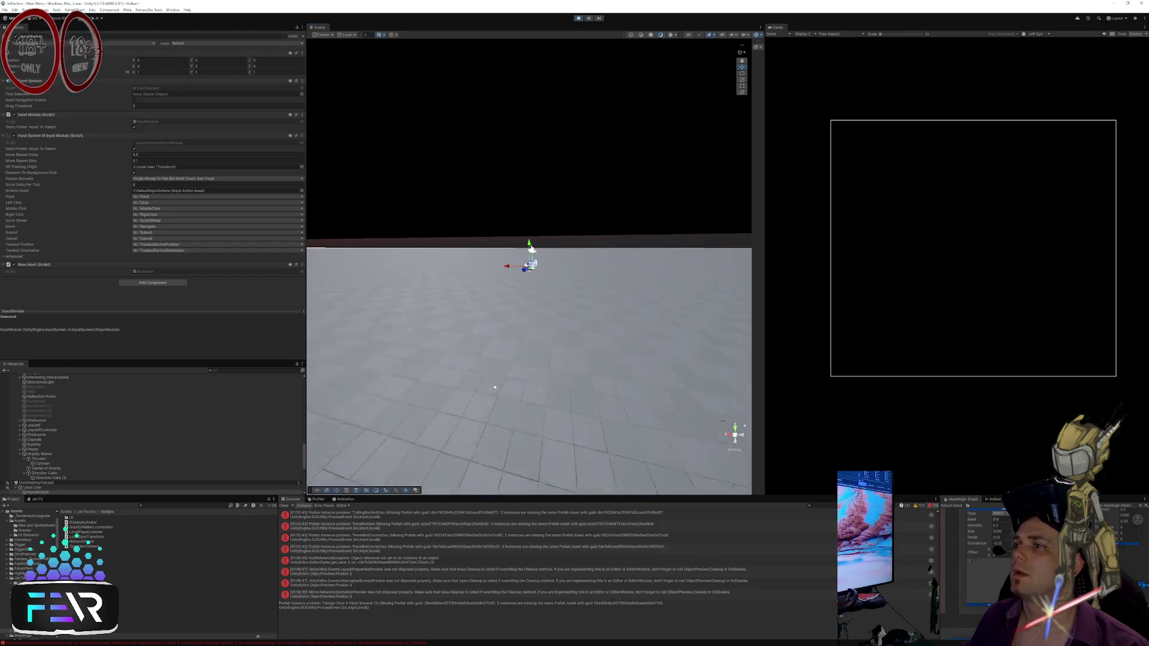
Step: Build the solution with Ctrl+Shift+B, attach the debugger to Unity and enable debugging for this session
key(alt+Tab)
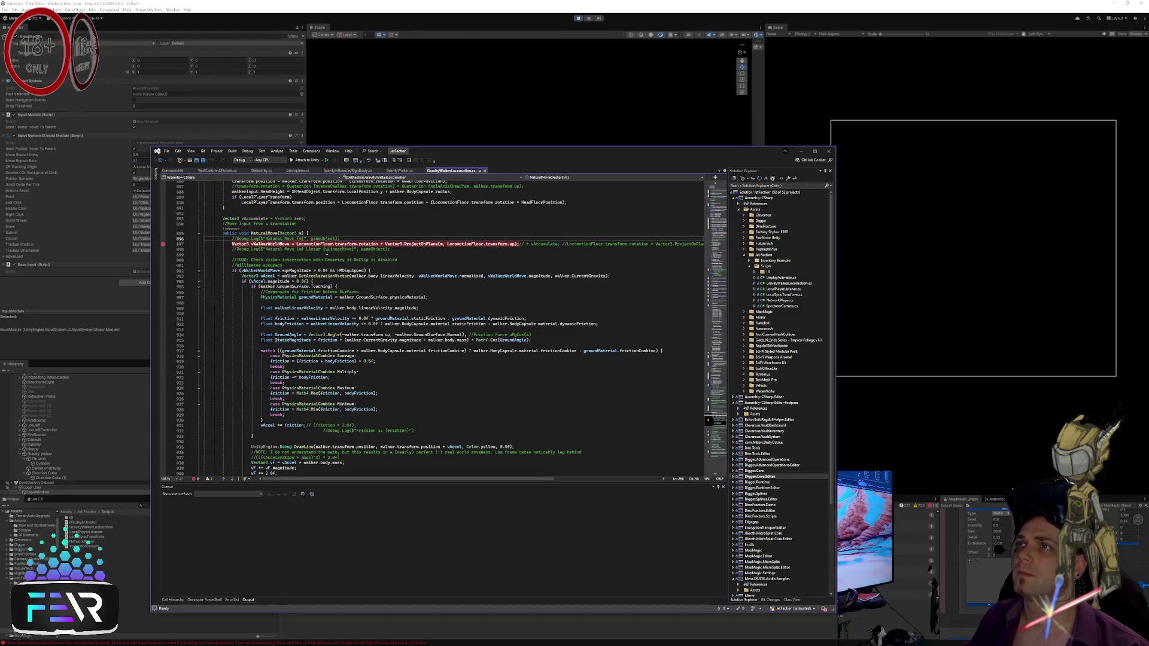
key(ctrl+shift+b)
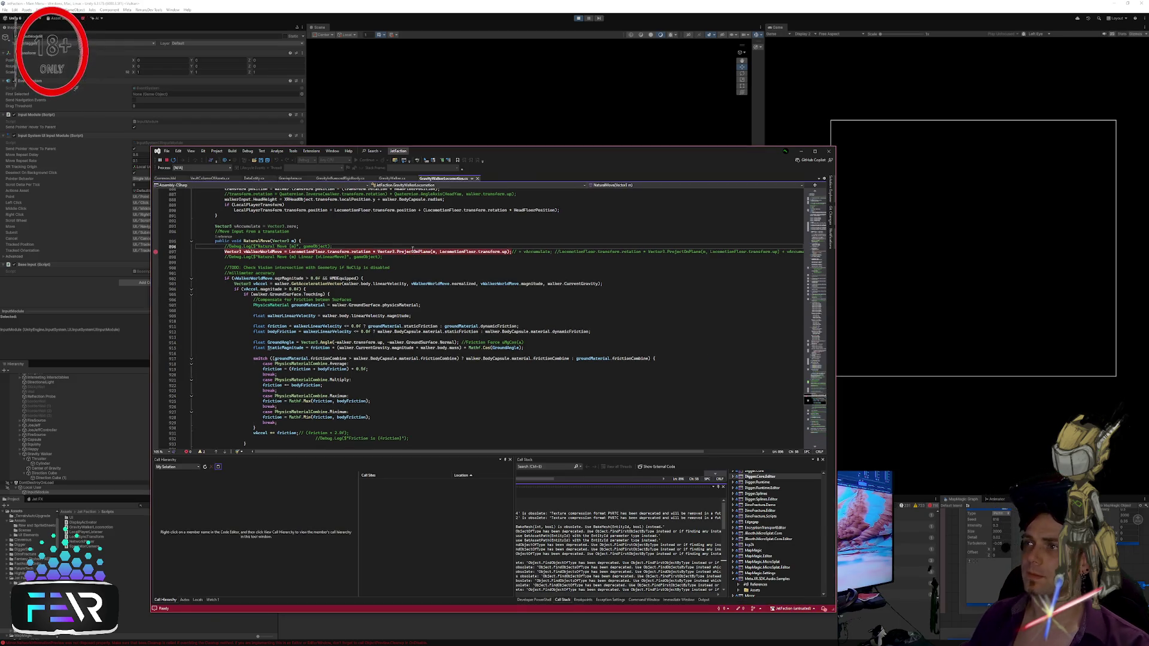
click(595, 125)
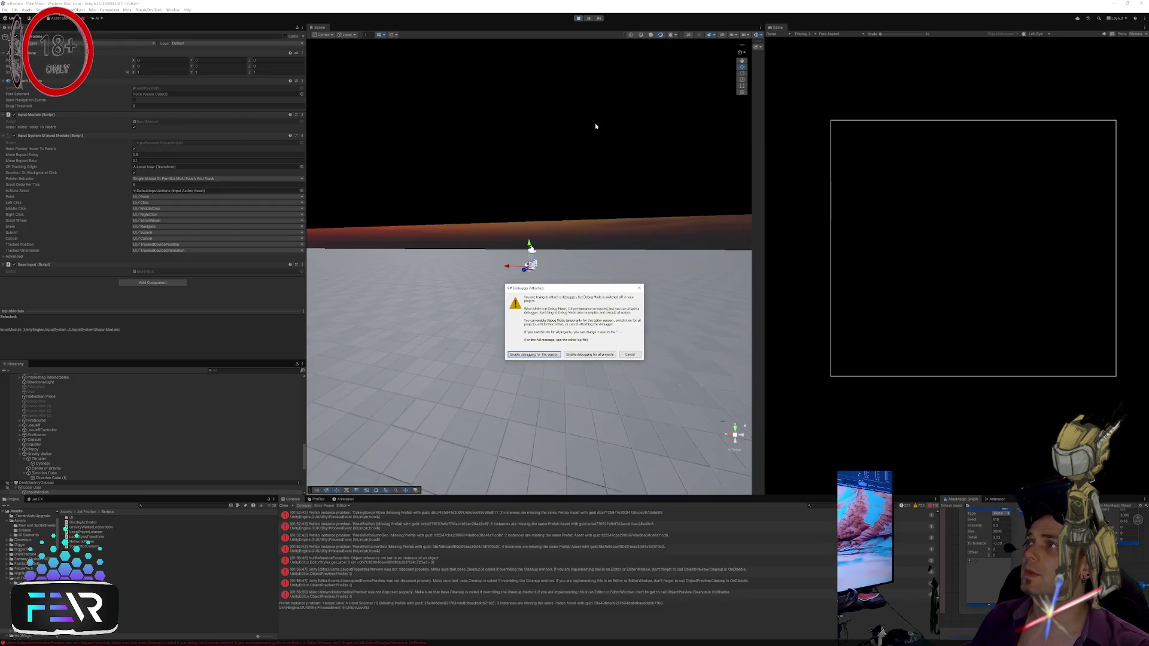
click(540, 355)
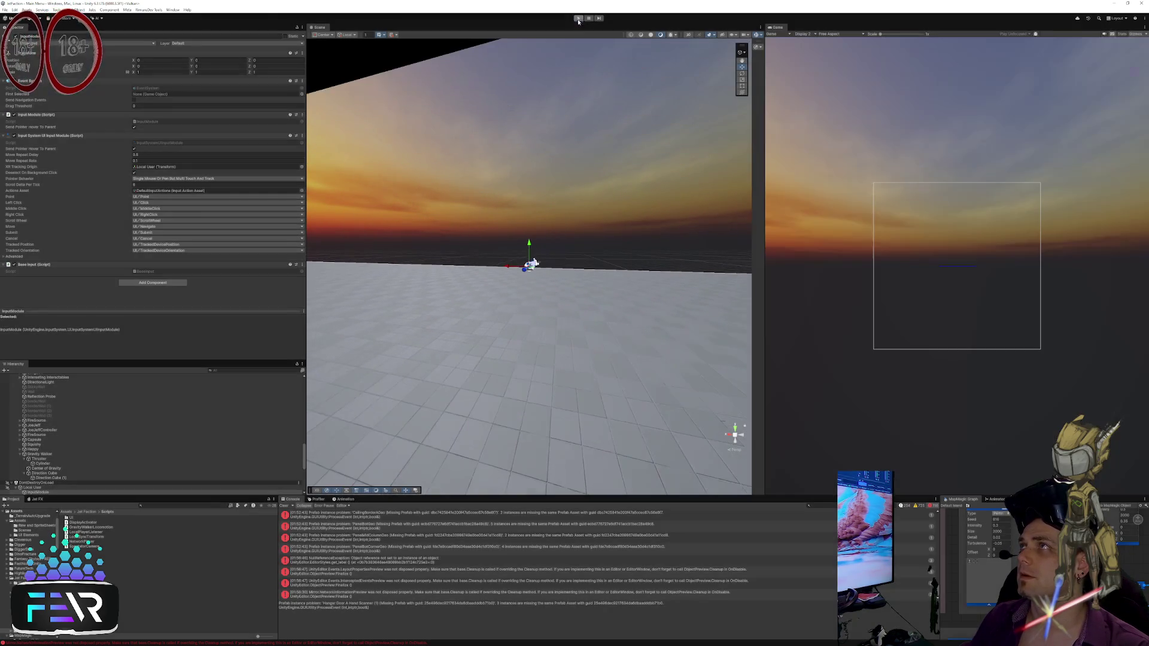
Step: Start Play mode and orbit around the player rig, selecting Play Space Center and Floor
click(578, 19)
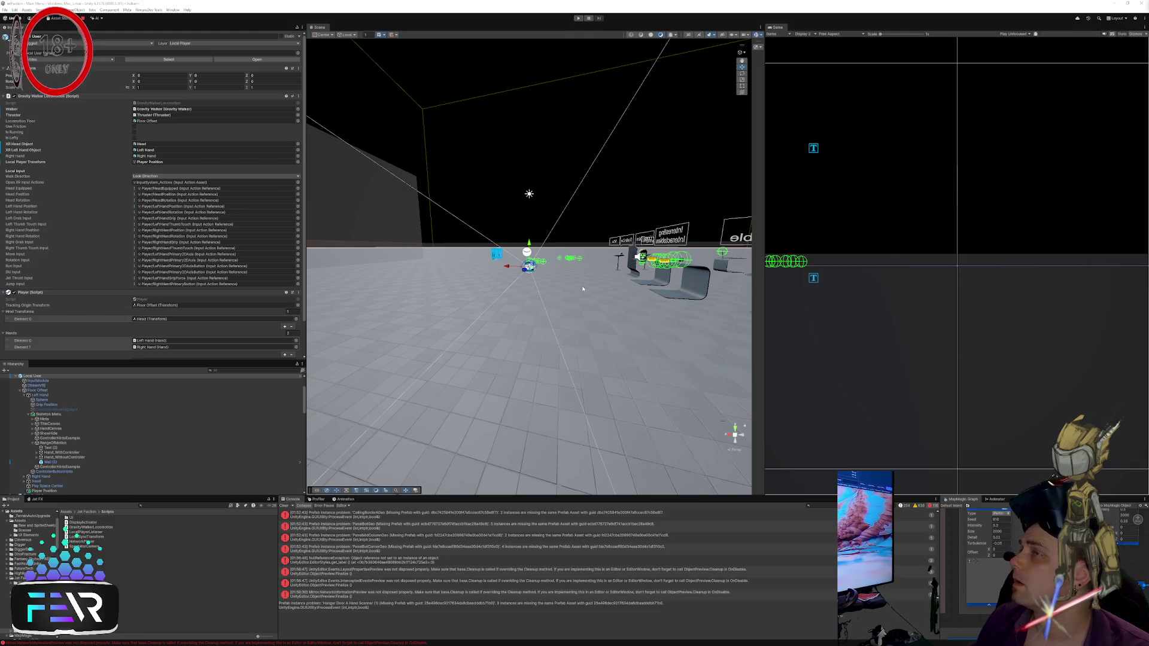
drag(583, 296, 582, 274)
drag(540, 332, 598, 315)
click(598, 371)
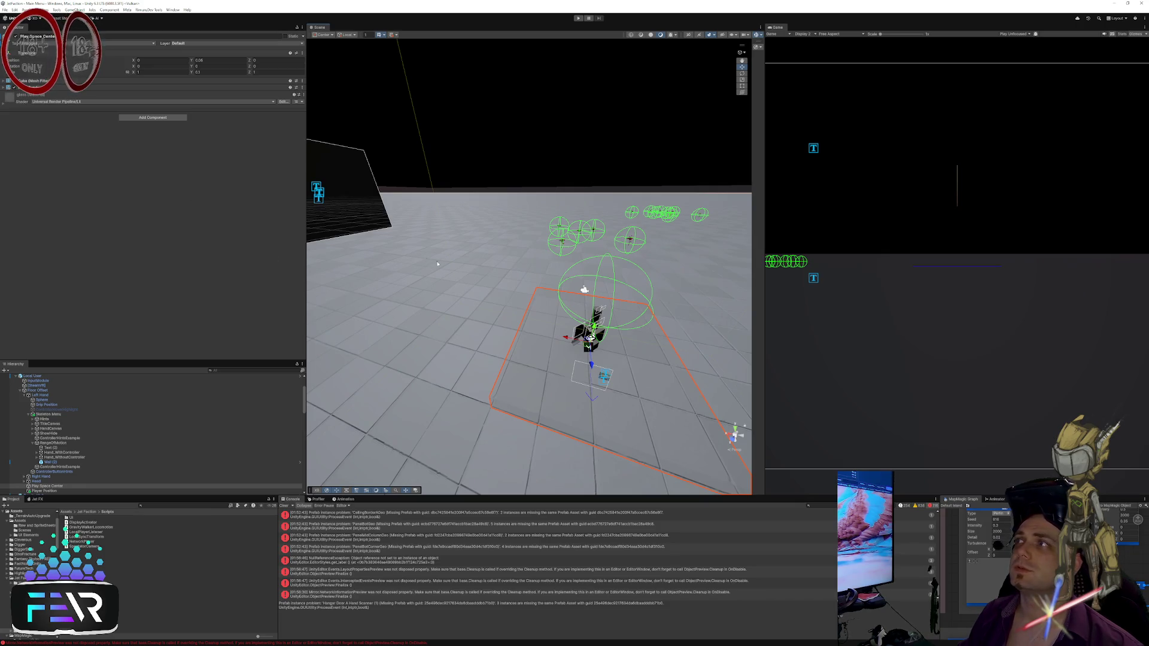
mouse_move(507, 214)
mouse_down()
mouse_move(548, 279)
mouse_move(531, 249)
mouse_move(469, 300)
mouse_move(623, 247)
mouse_up()
scroll(623, 247, down, 2)
click(624, 248)
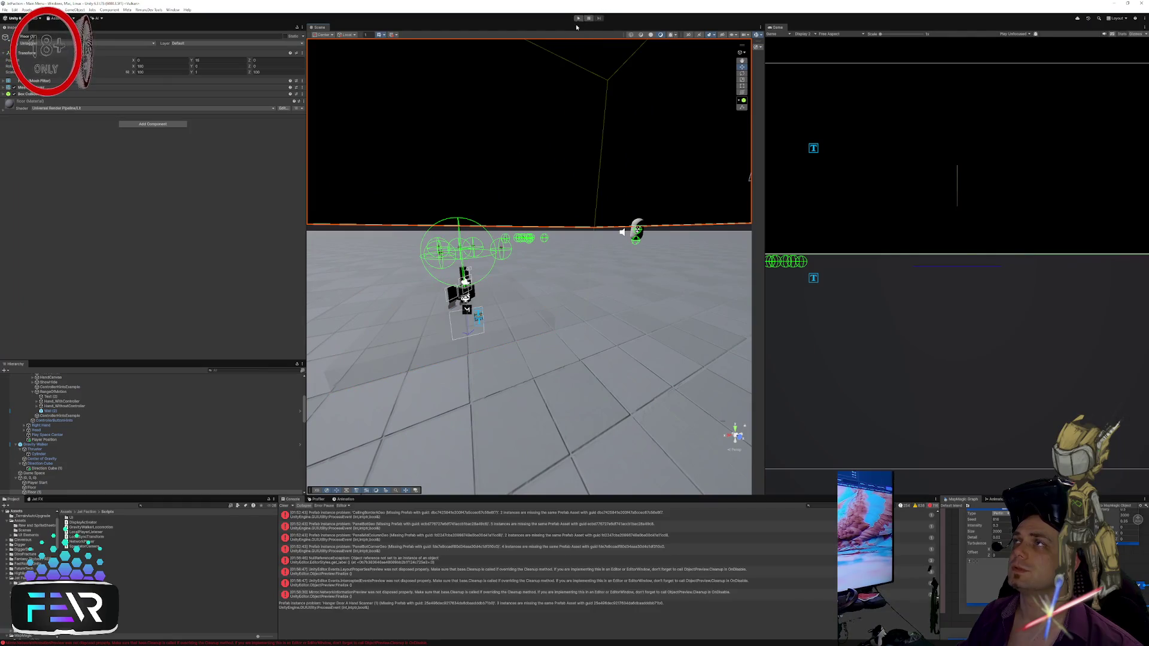
Step: Switch to Visual Studio and find all references to the NaturalMove method
key(alt+Tab)
key(Tab)
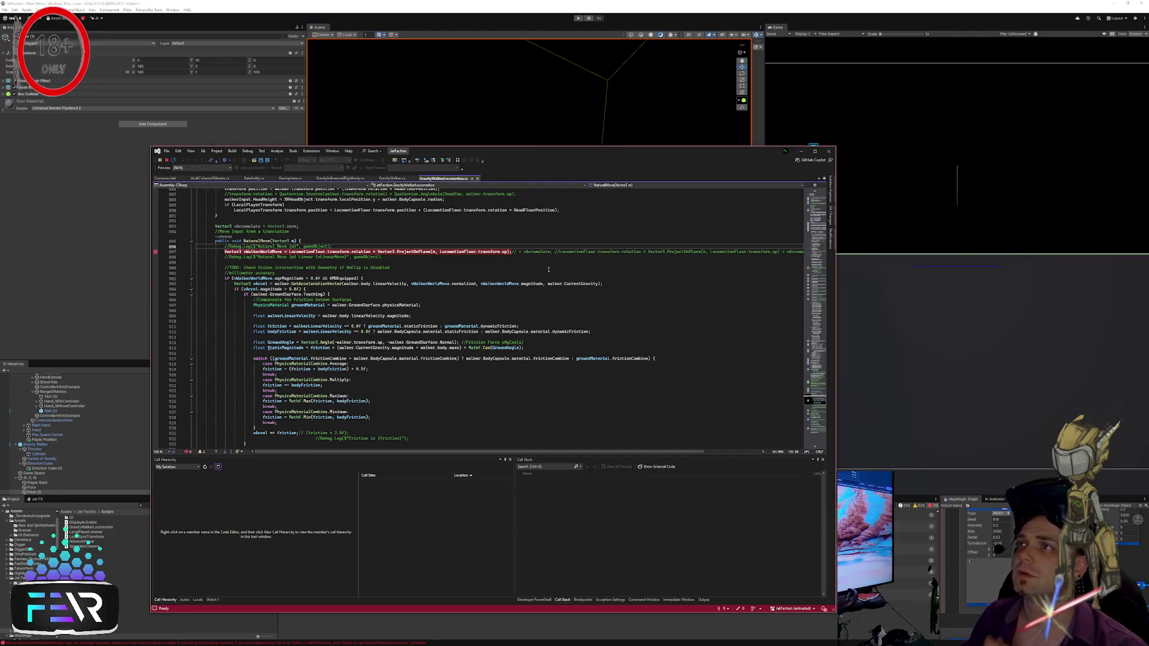
click(548, 270)
key(Up)
right_click(264, 241)
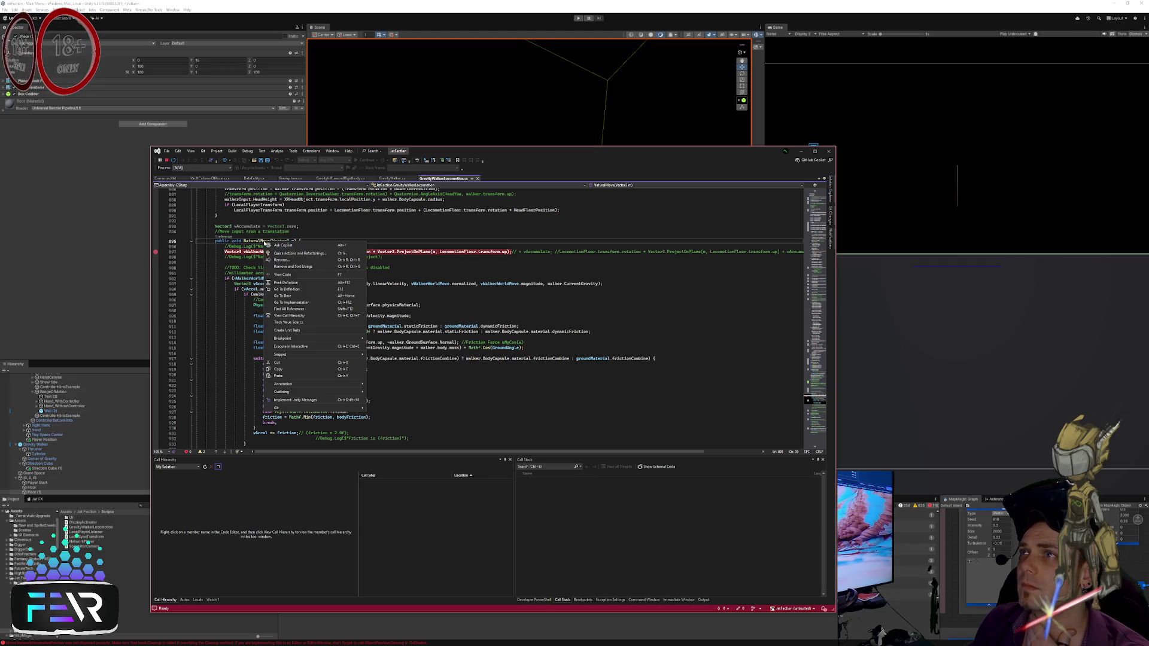
click(309, 311)
Step: Go to the NaturalMove call on line 974 and examine lastXRHeadPosition there
click(605, 494)
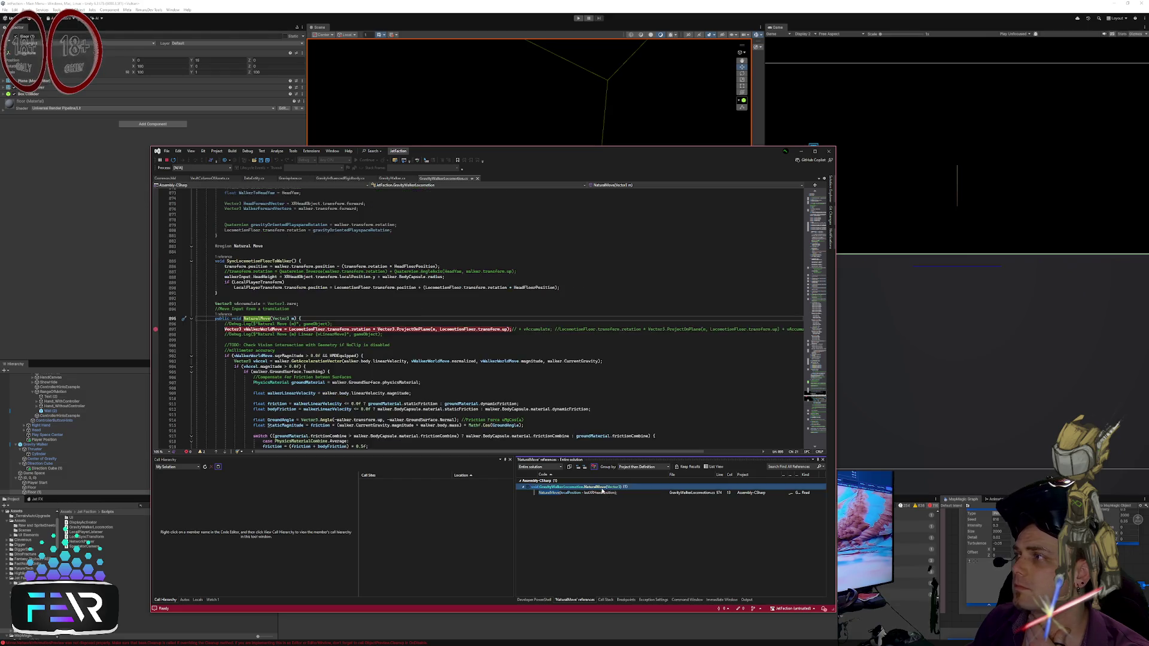
click(418, 335)
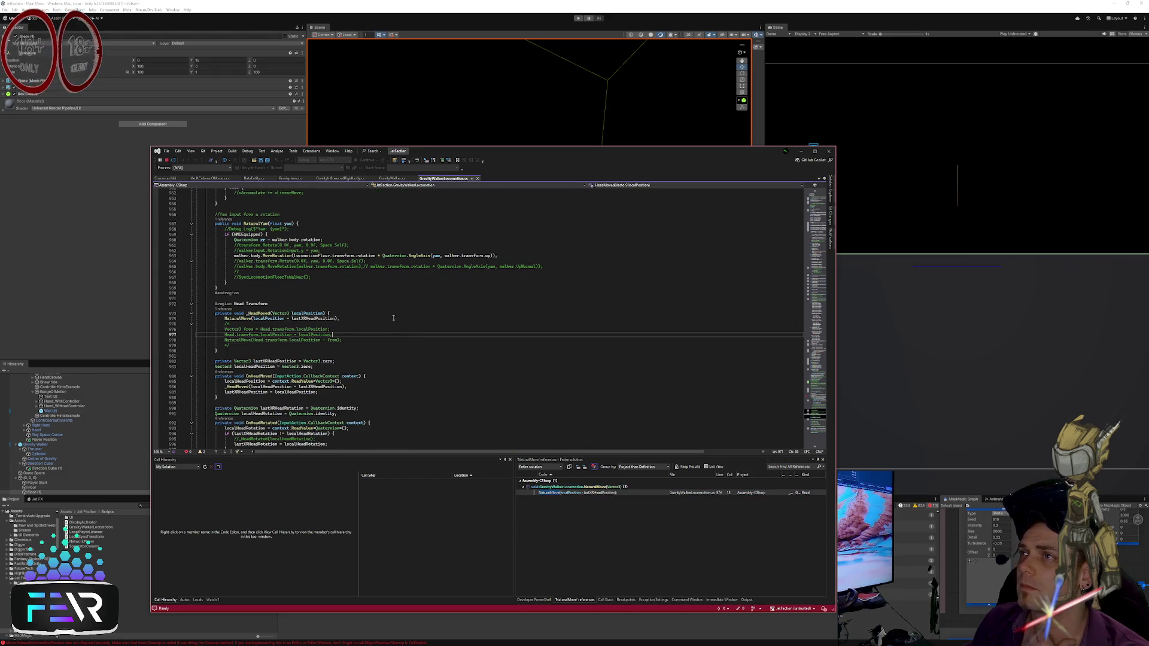
click(389, 318)
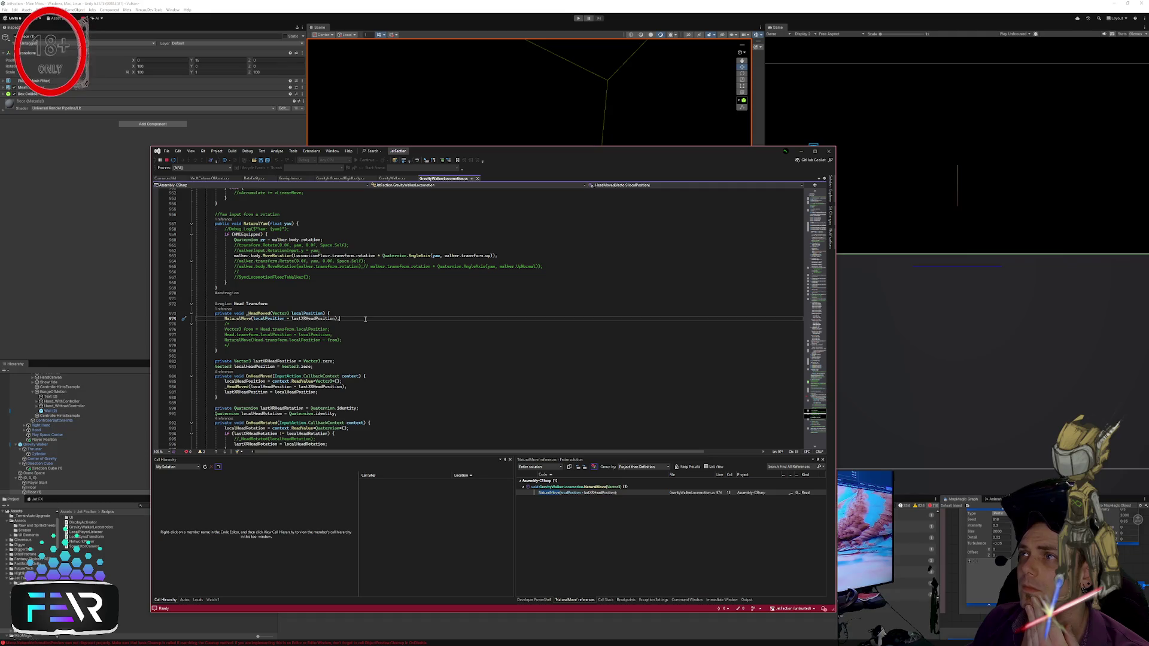
right_click(311, 318)
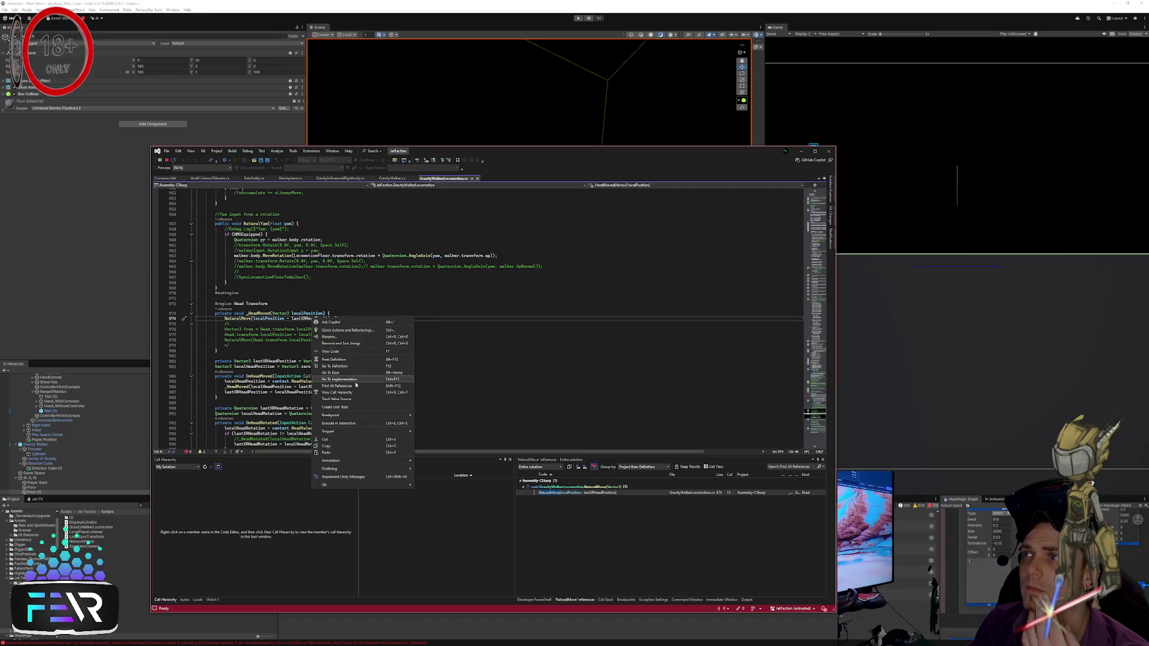
Step: List all references to lastXRHeadPosition and compare its assignment with the NaturalMove call
click(358, 386)
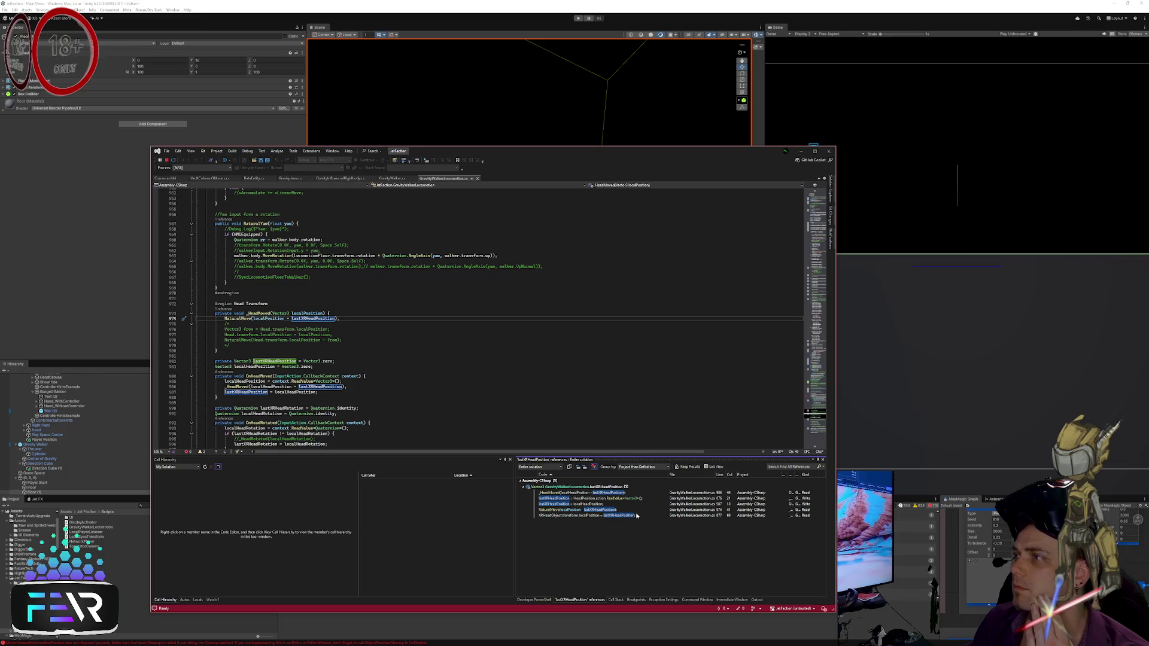
double_click(596, 506)
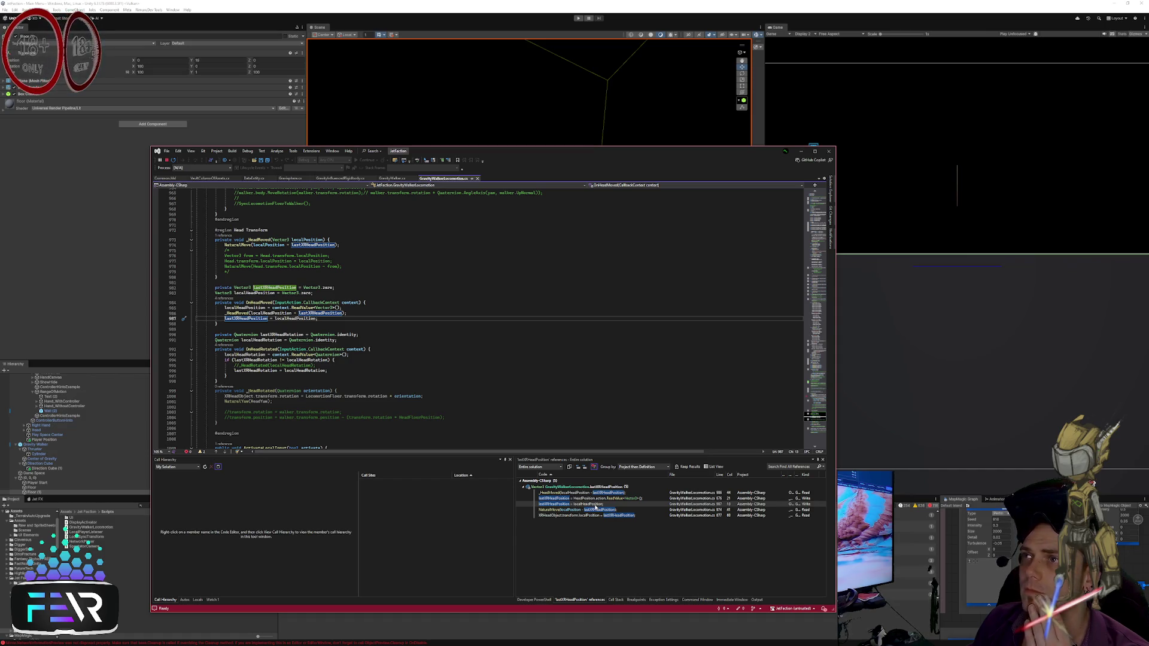
right_click(233, 308)
click(350, 354)
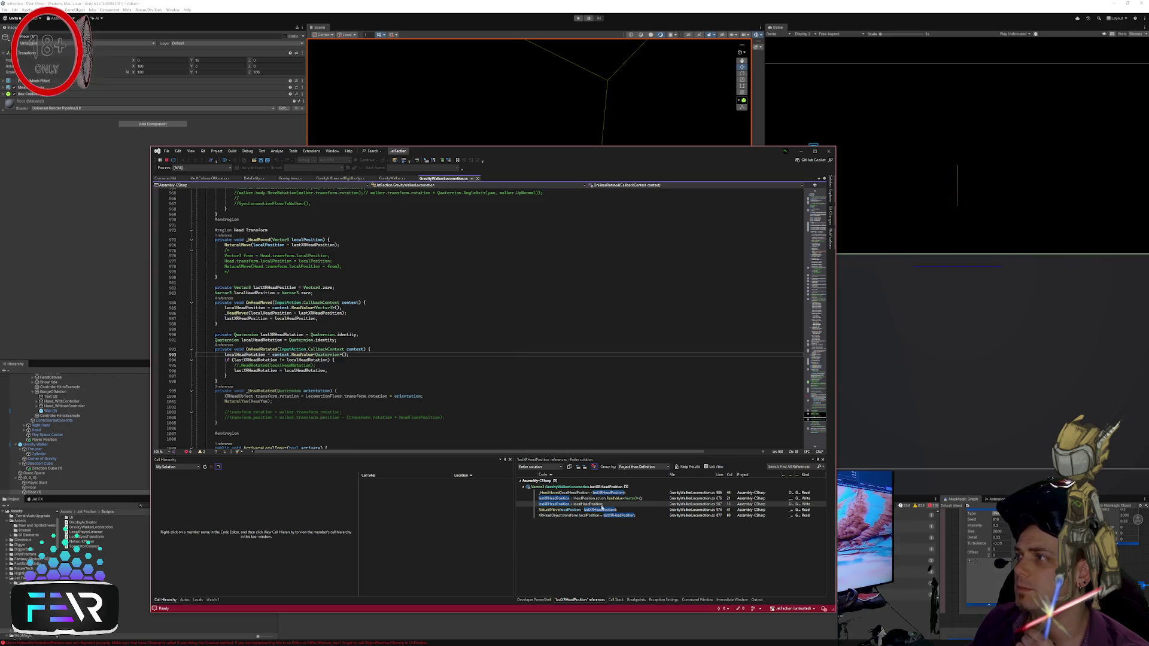
double_click(599, 509)
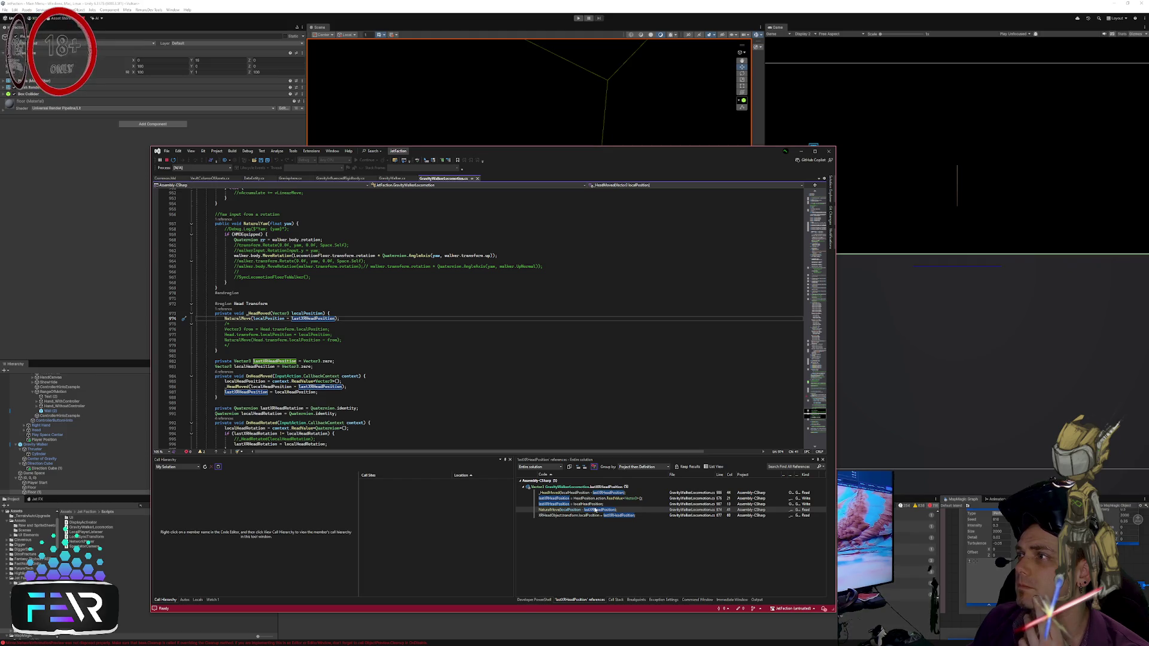
double_click(599, 504)
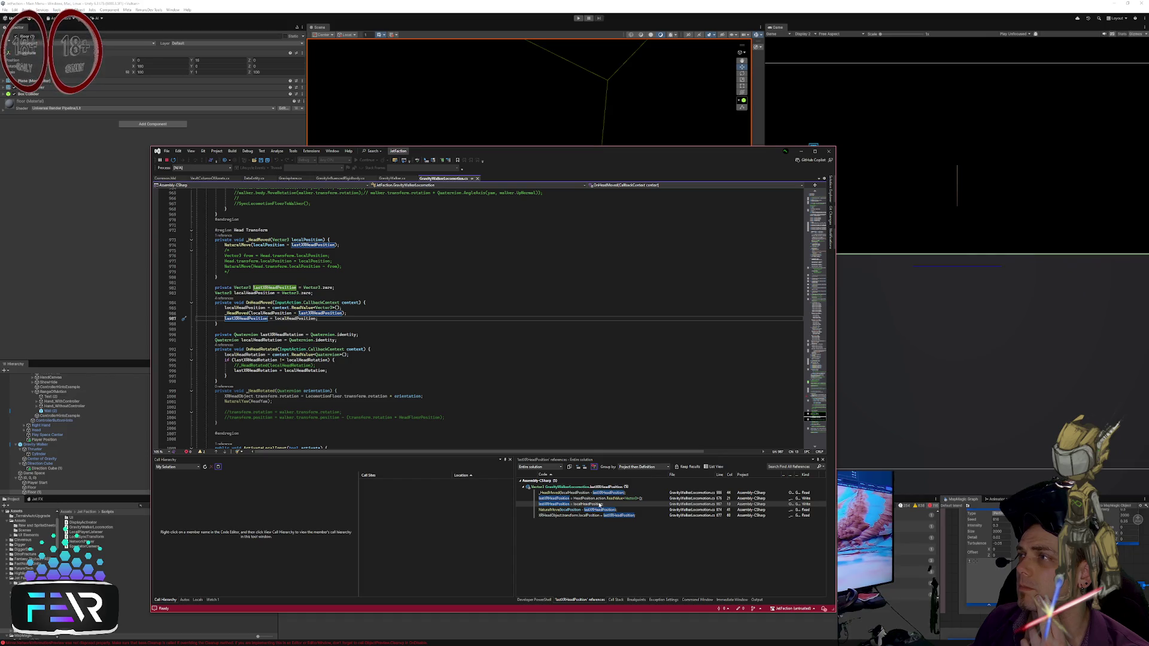
Step: Review lines 986–987 and the line 974 NaturalMove reference, then return to Unity
click(598, 506)
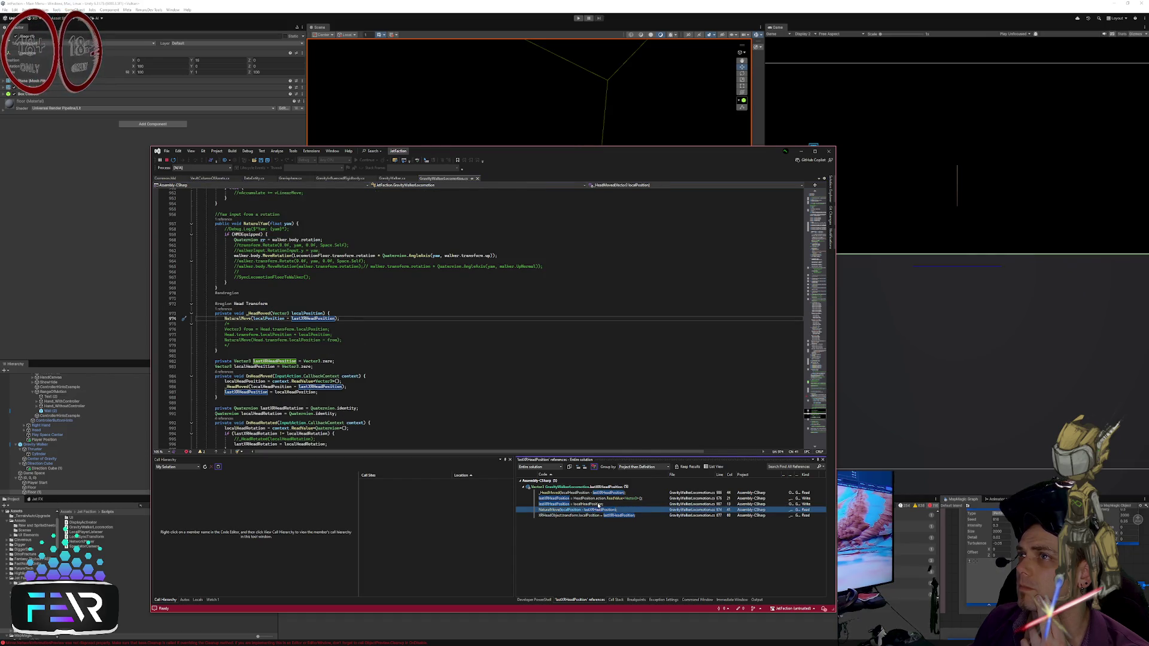
click(370, 313)
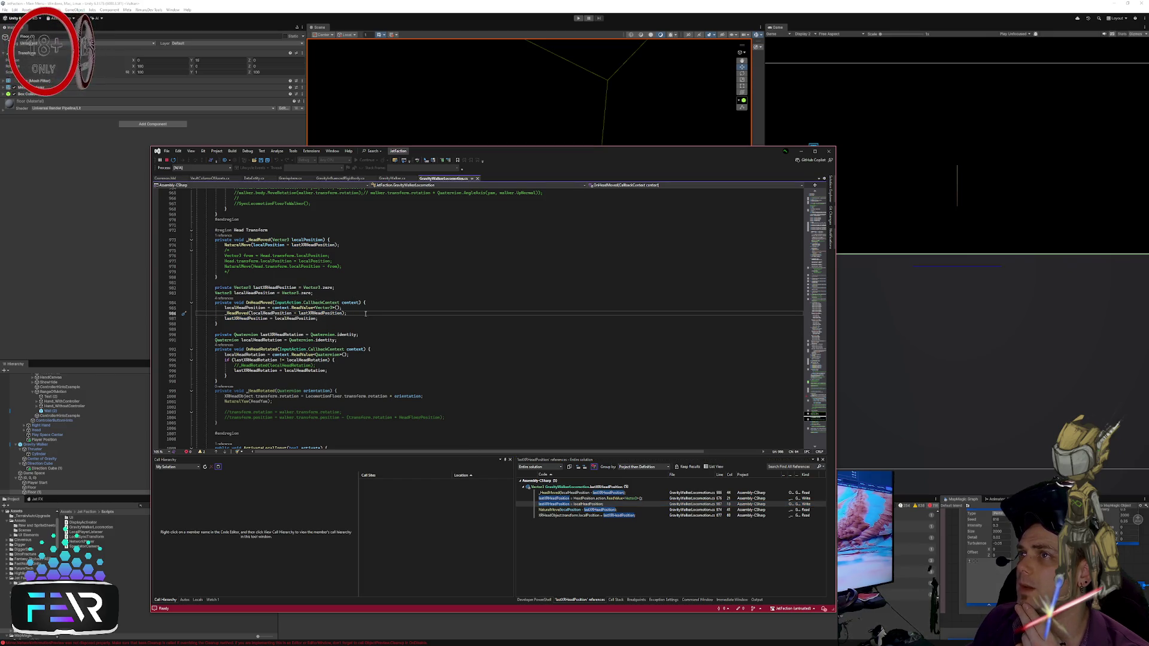
click(359, 320)
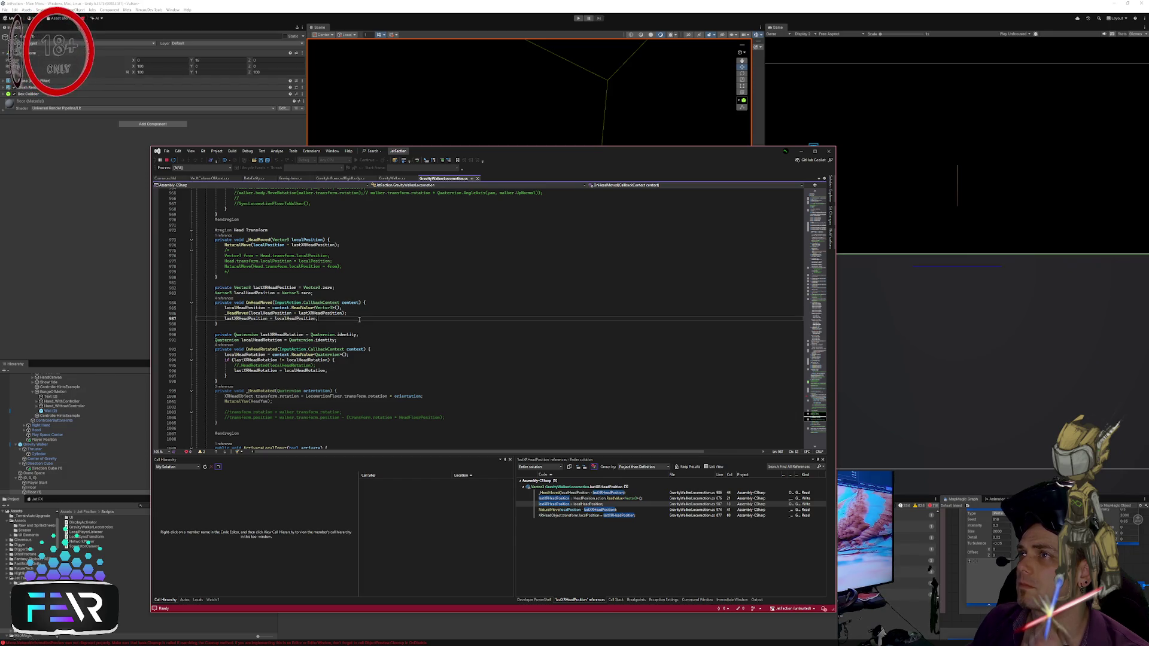
click(576, 510)
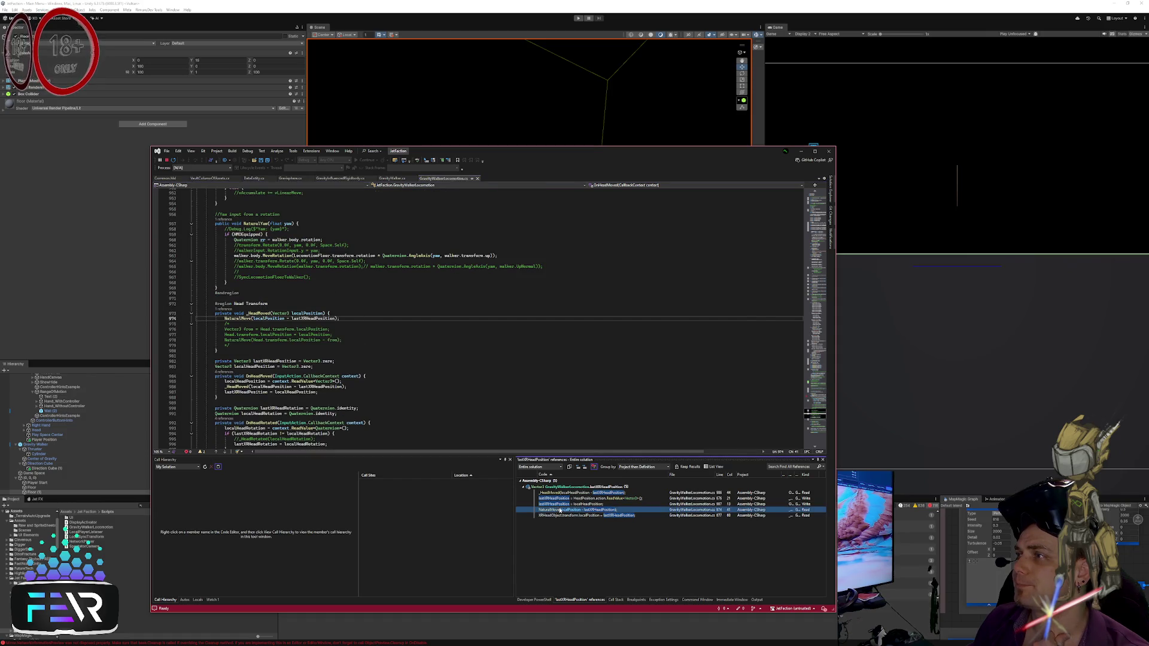
mouse_move(576, 516)
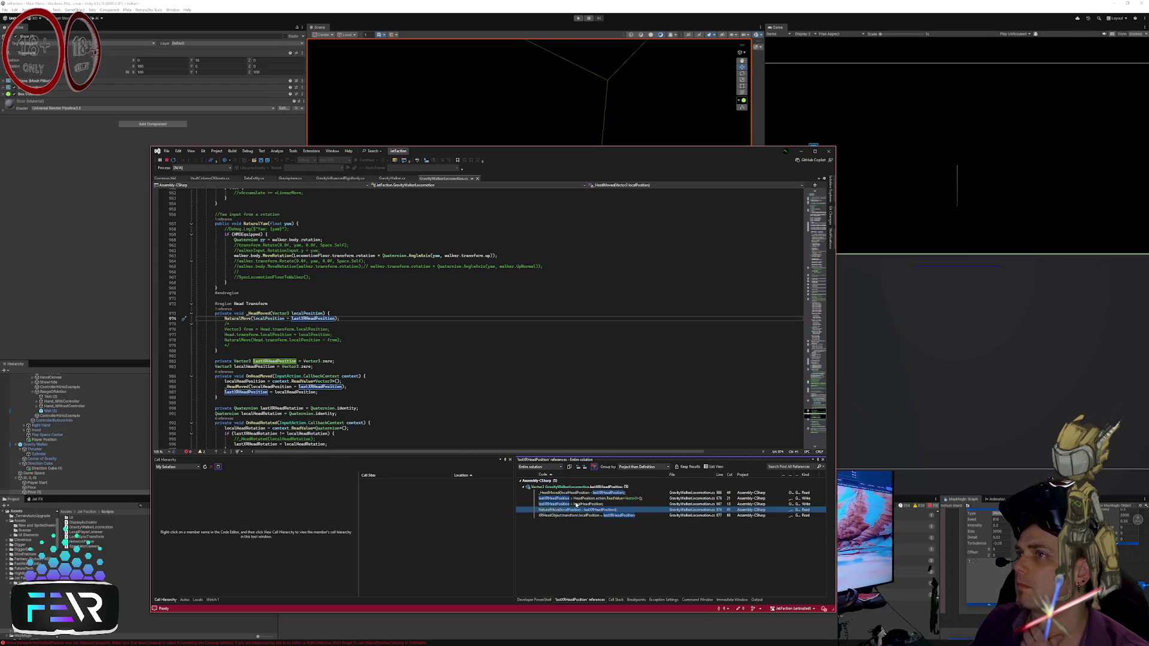
click(351, 323)
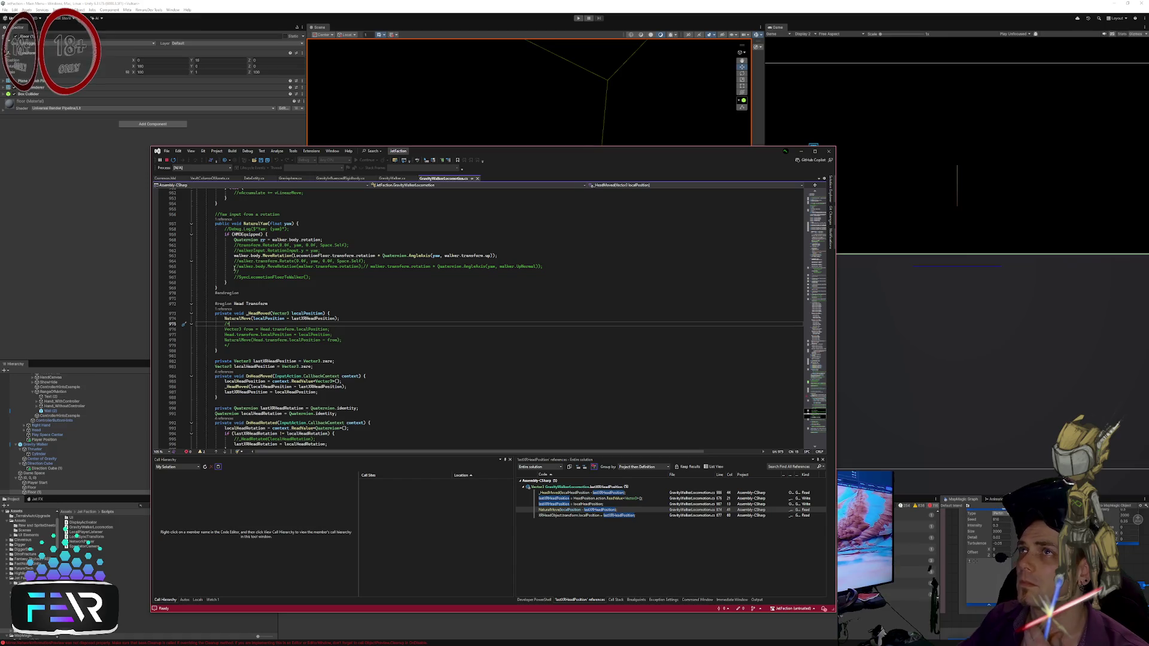
key(alt+Tab)
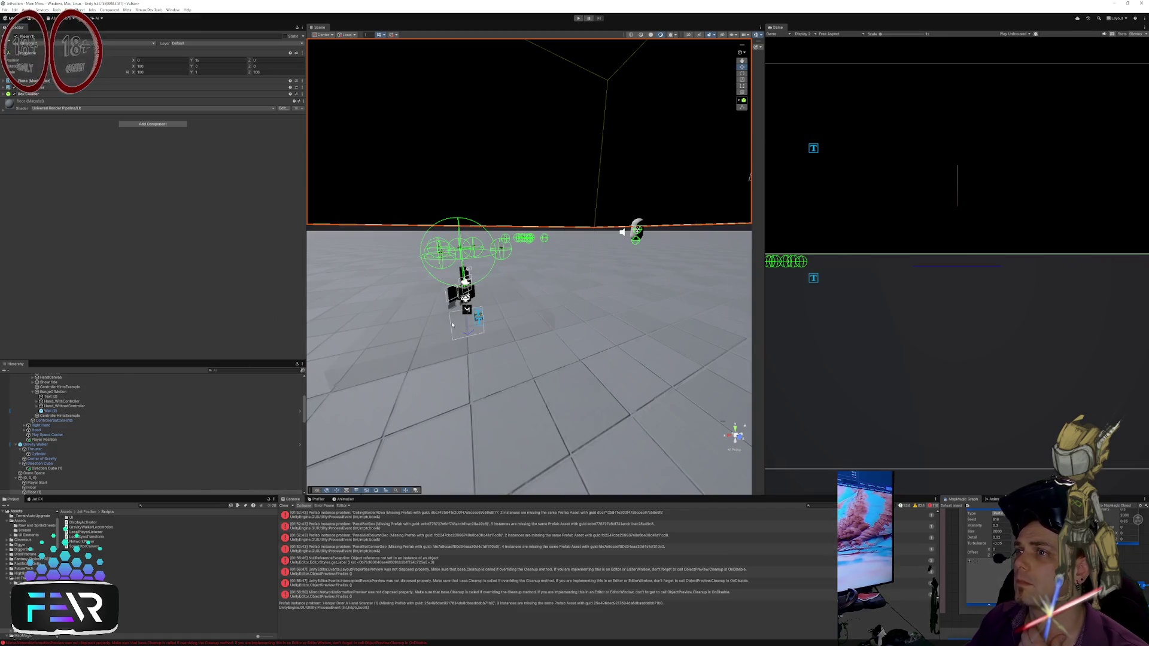
Step: Select Local User, [SteamVR], Floor Offset, then Left Hand in the Hierarchy to inspect its components
scroll(78, 425, up, 5)
click(77, 419)
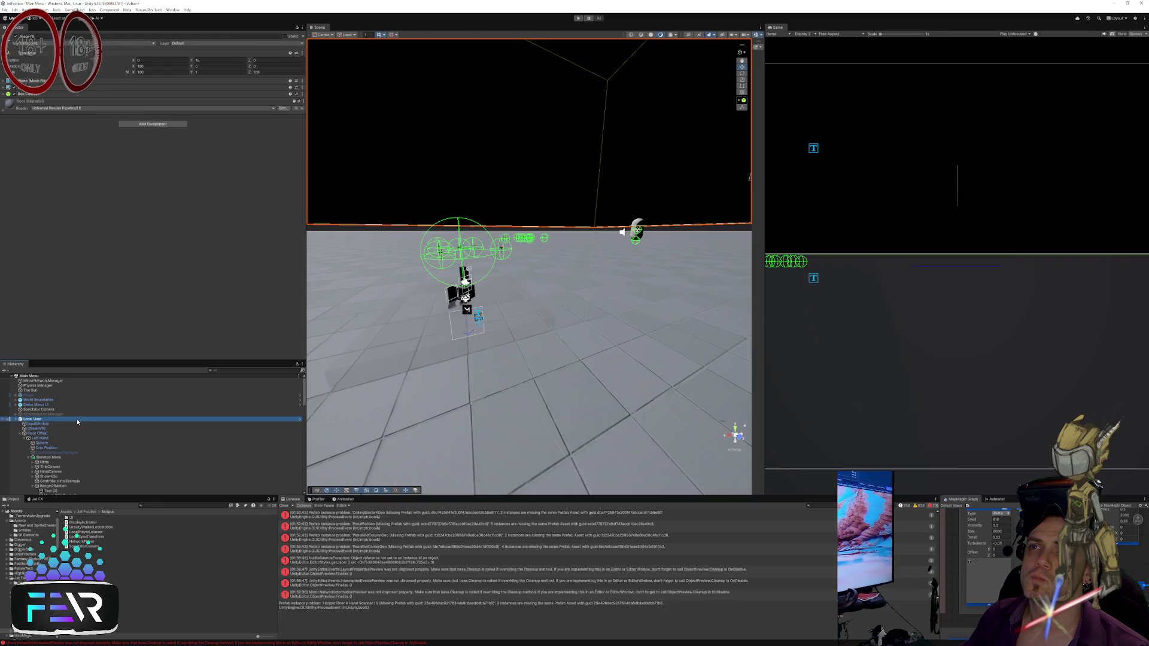
click(78, 429)
click(70, 433)
click(34, 438)
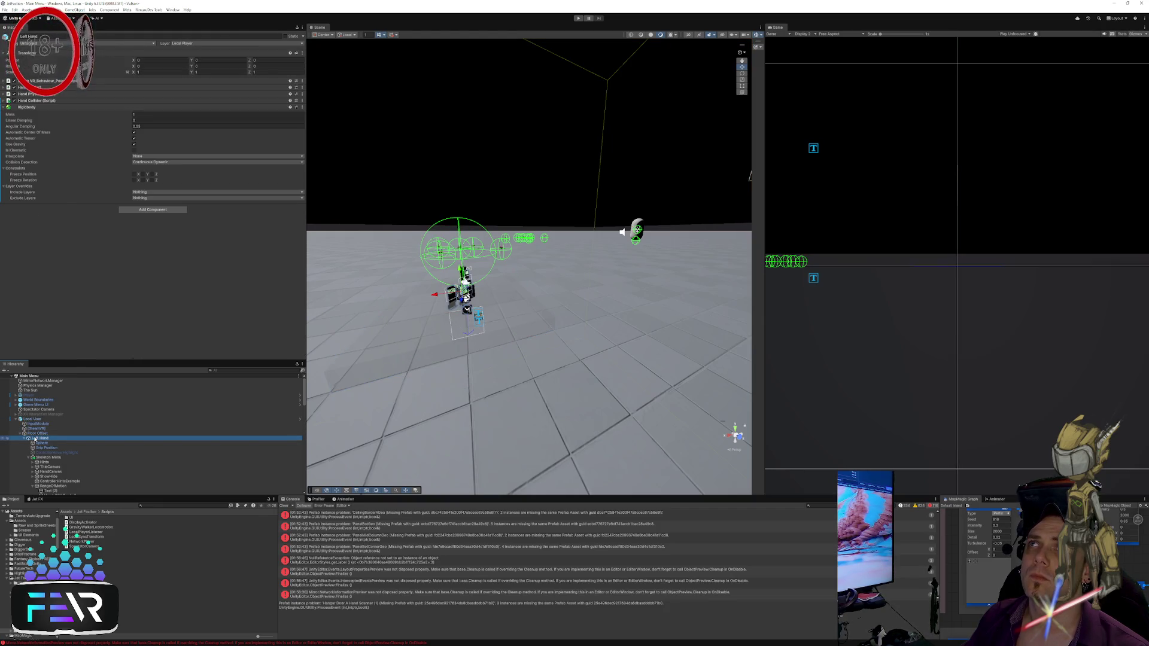
Step: In Visual Studio, go to the lastXRHeadPosition use on line 677 in _HeadEquipped
key(alt+Tab)
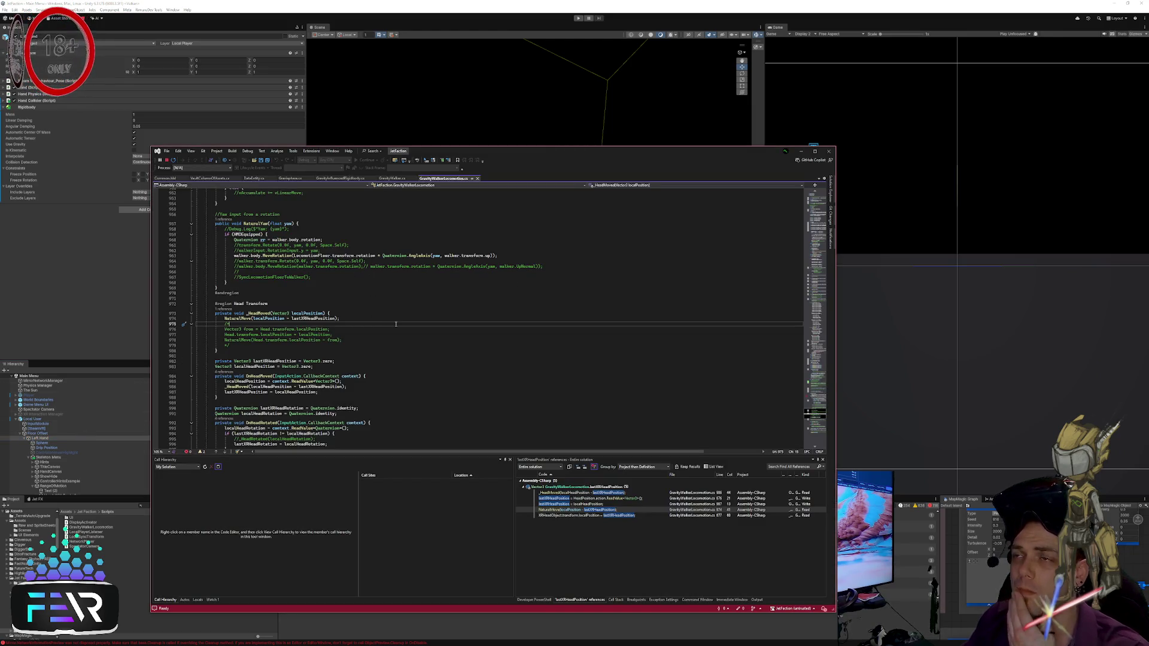
click(396, 340)
scroll(407, 344, down, 2)
click(419, 344)
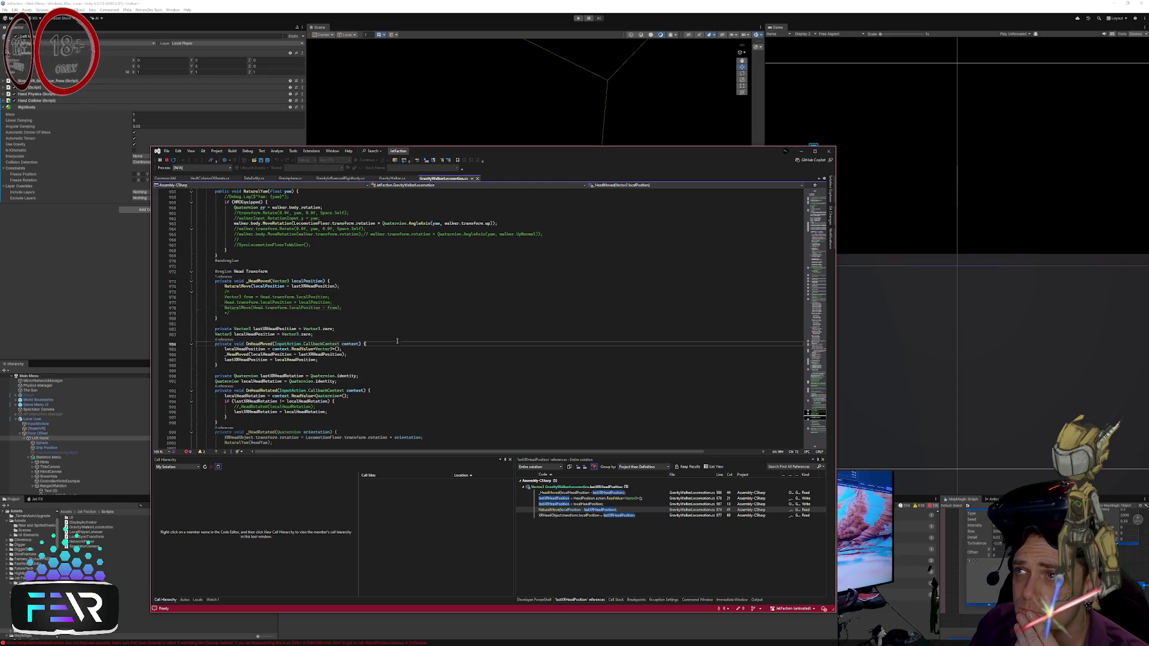
double_click(589, 516)
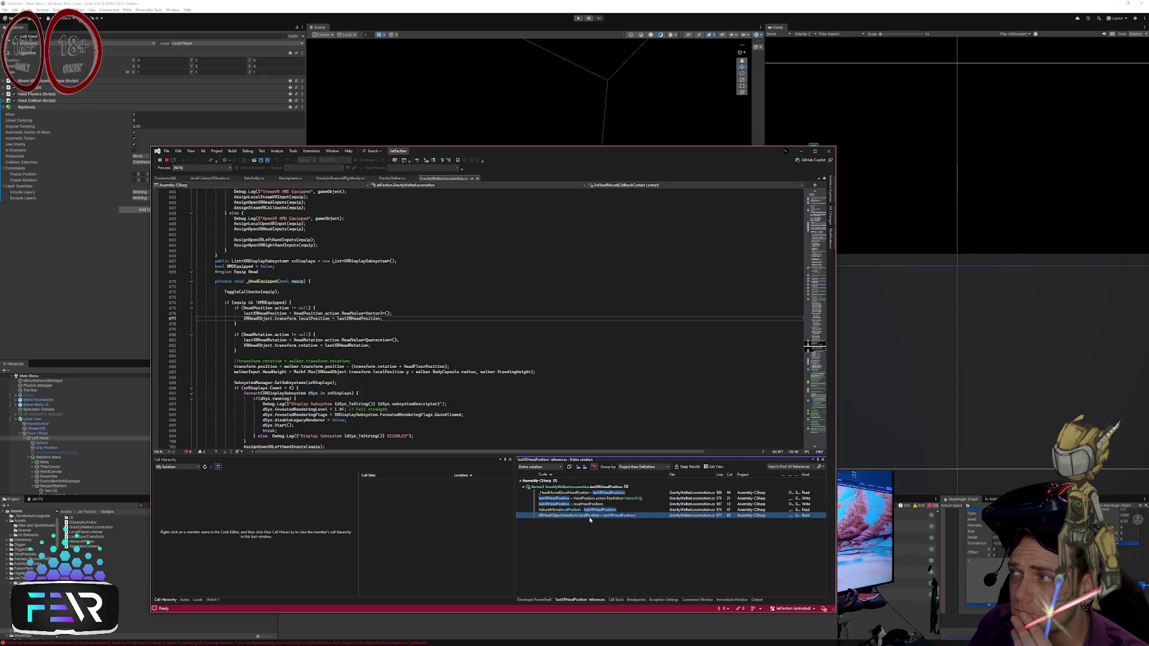
click(410, 318)
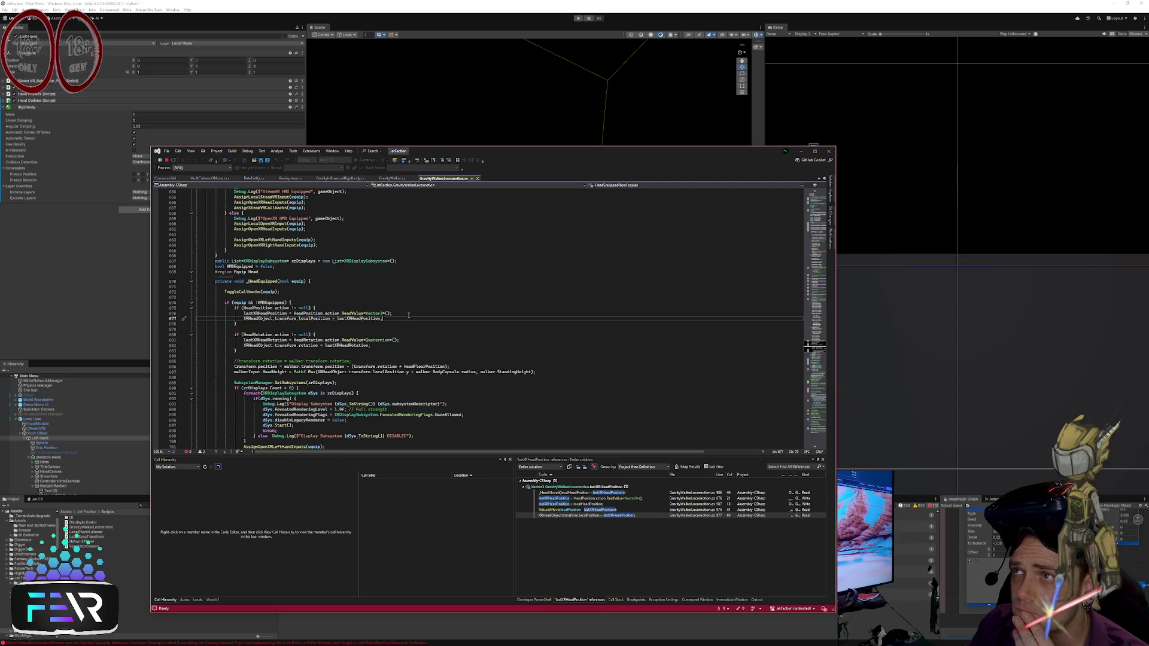
Step: Select localPosition and list every reference to lastXRHeadPosition
double_click(312, 318)
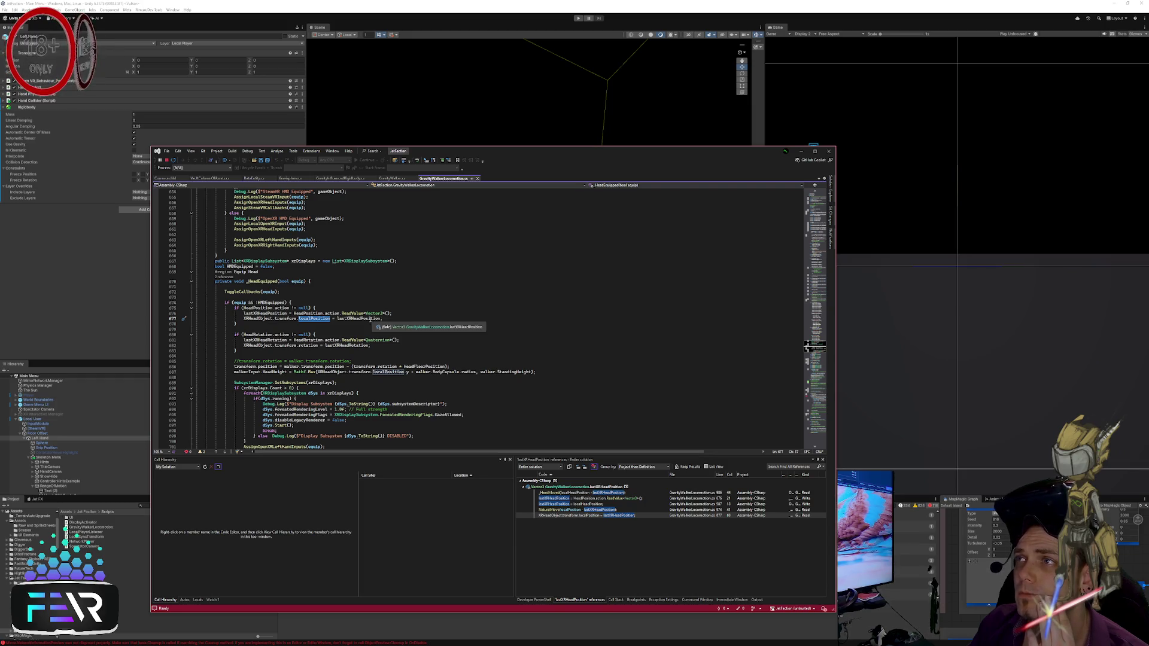
right_click(370, 320)
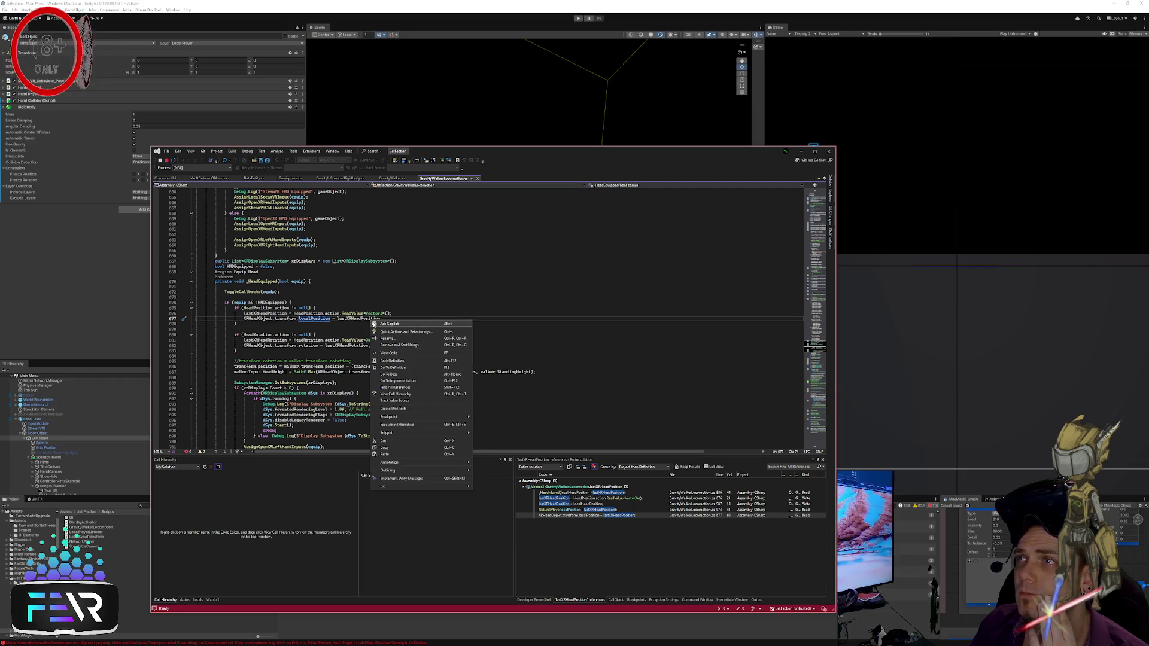
click(395, 383)
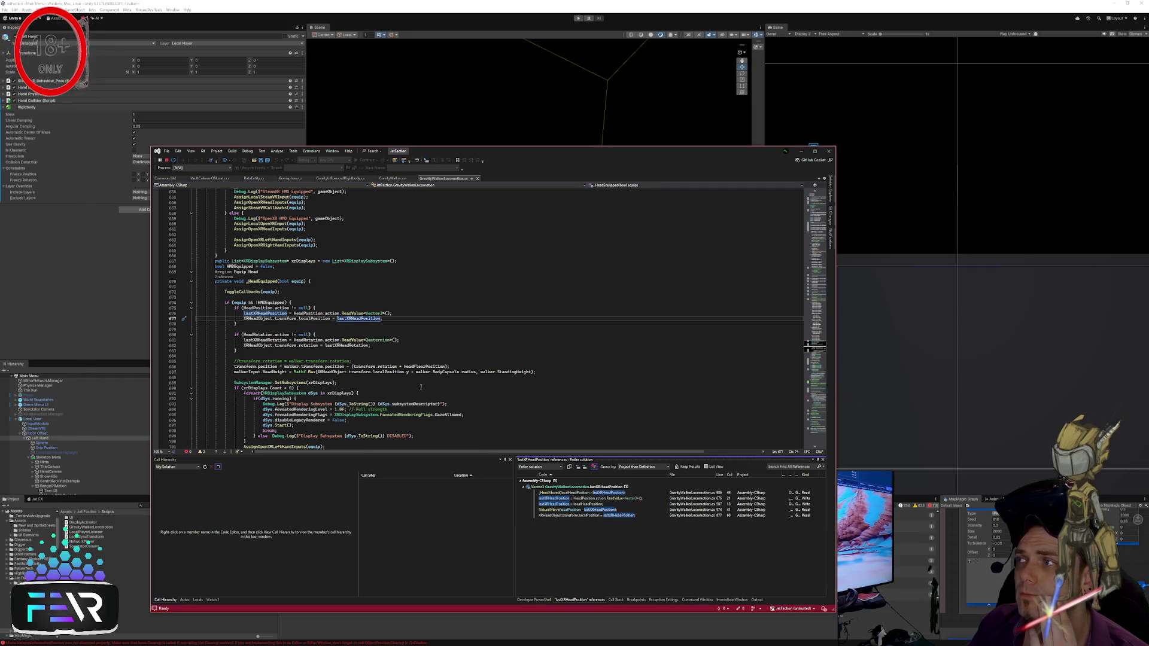
click(597, 506)
click(597, 498)
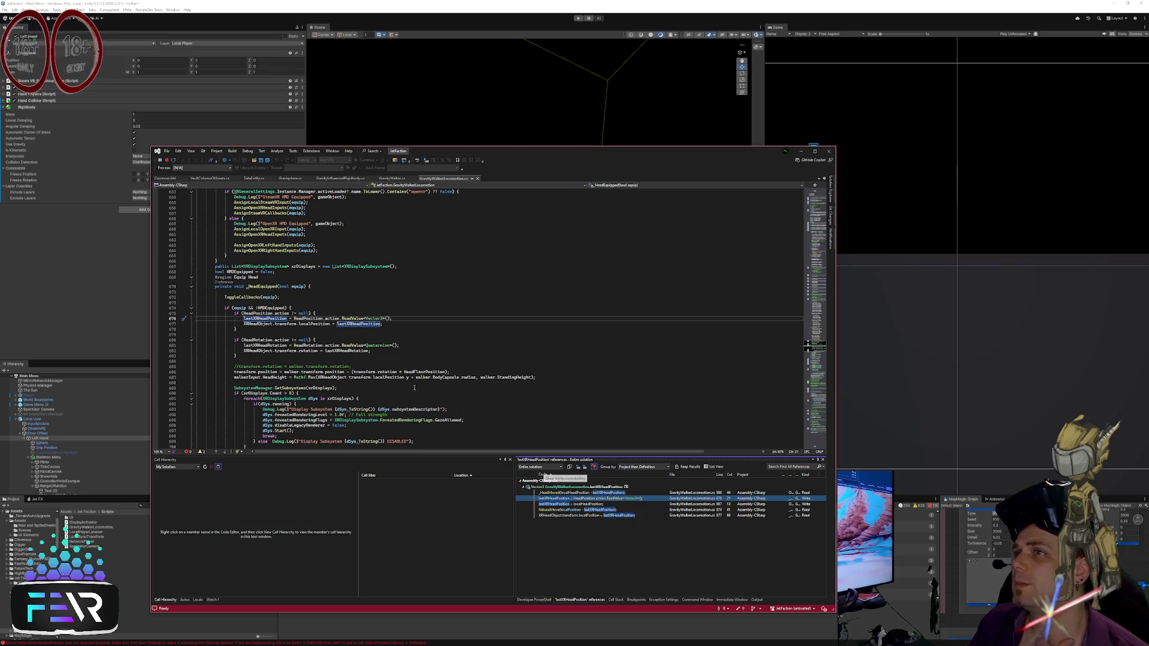
Step: Step through each lastXRHeadPosition use, ending on the line 677 localPosition assignment
key(F8)
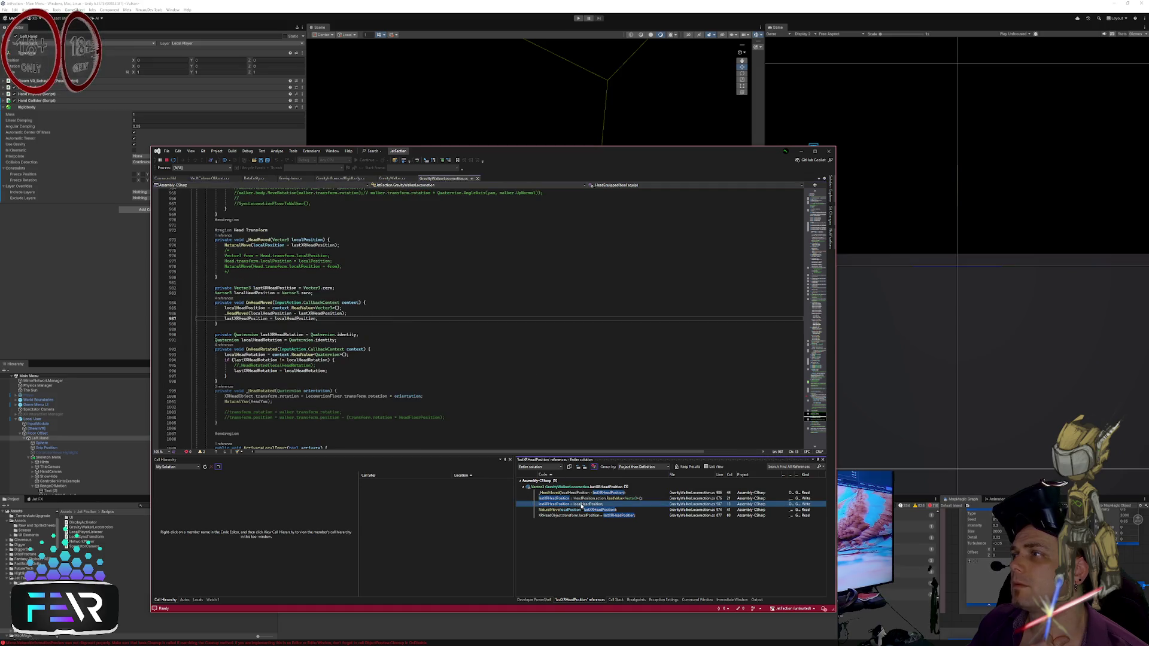
click(374, 314)
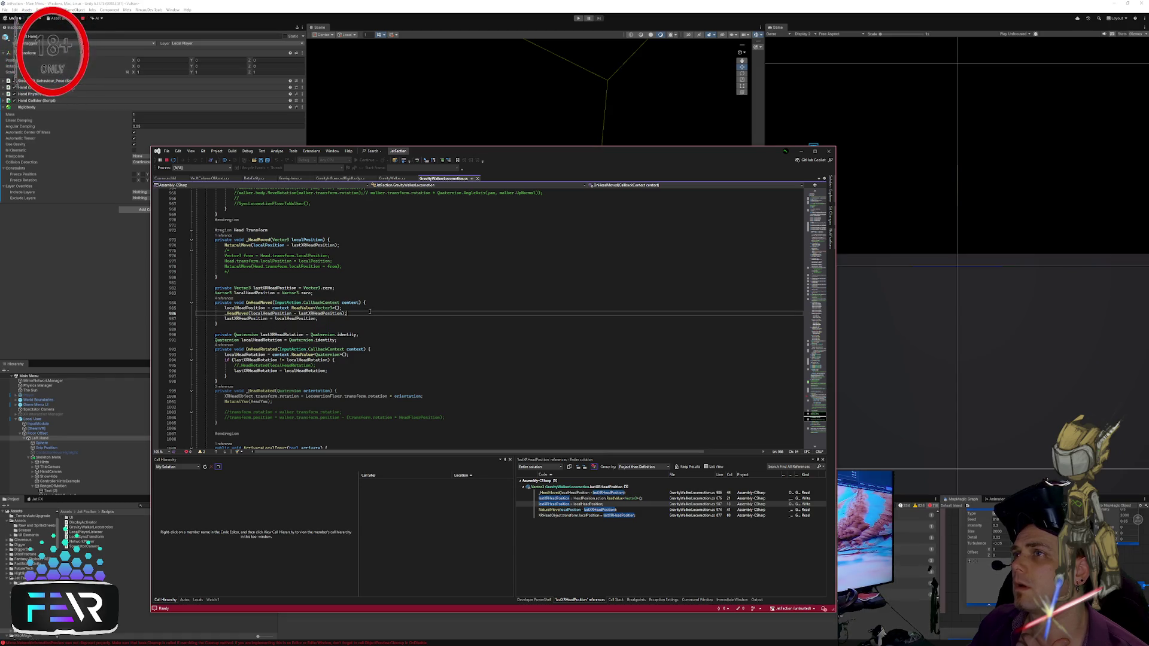
double_click(568, 511)
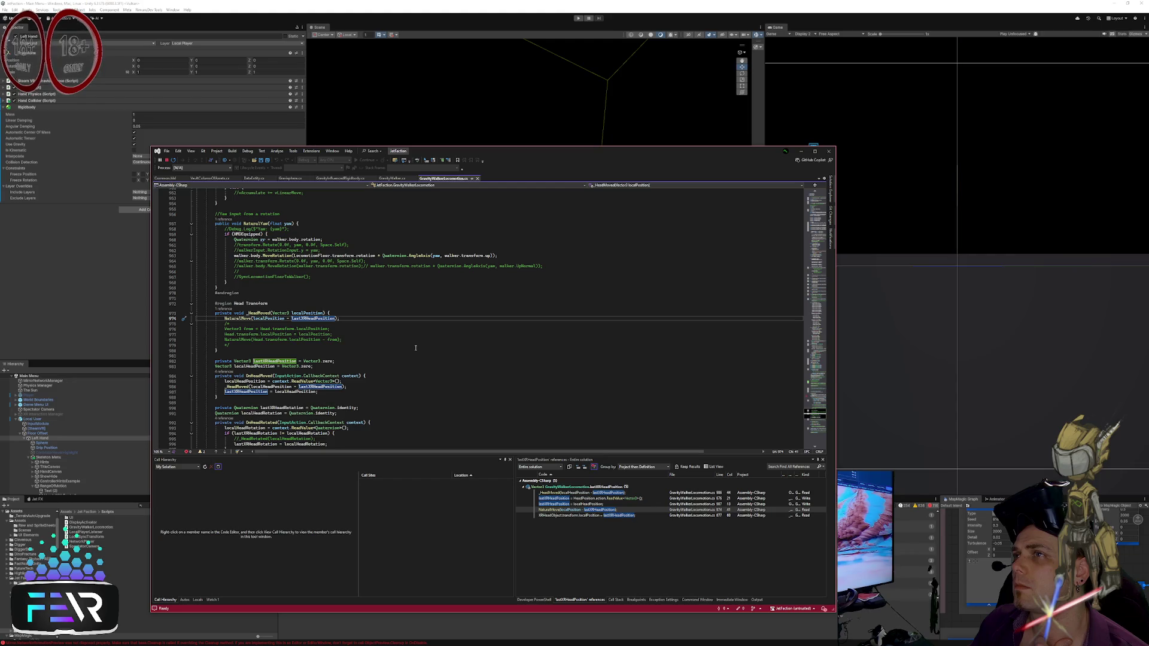
click(355, 318)
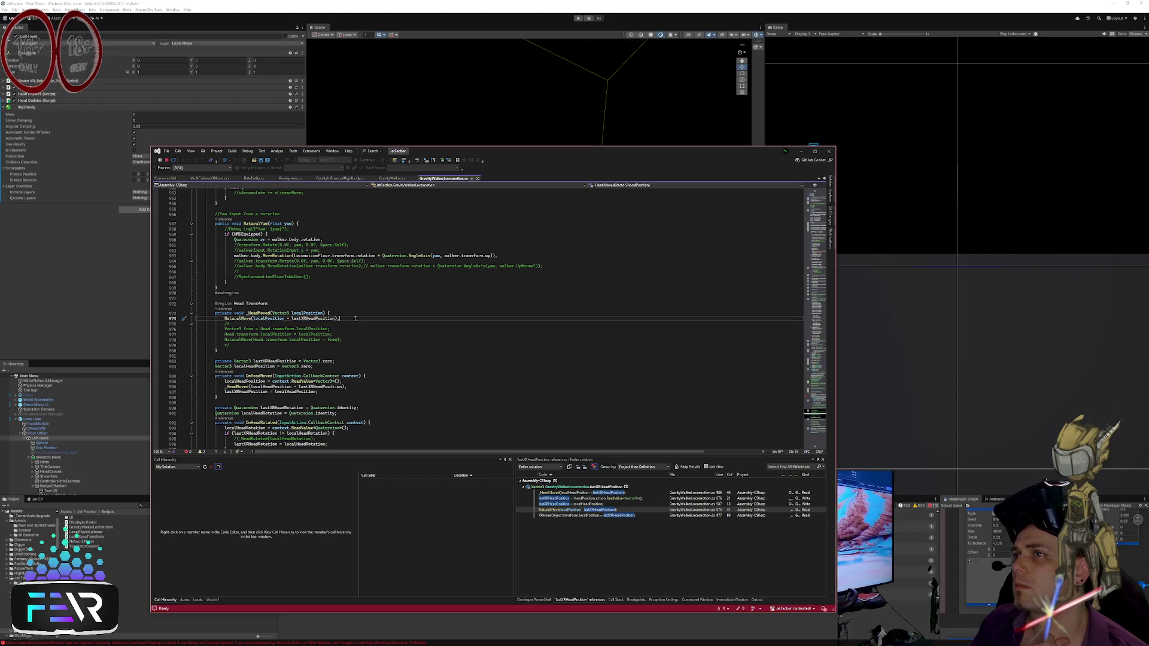
double_click(604, 516)
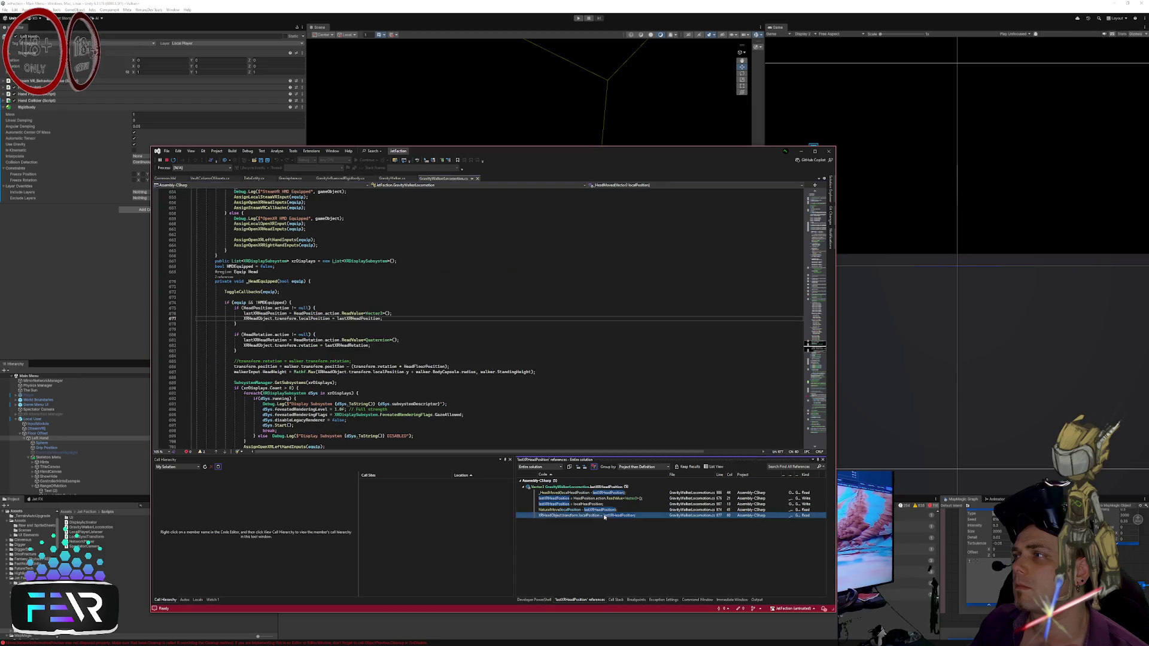
click(395, 318)
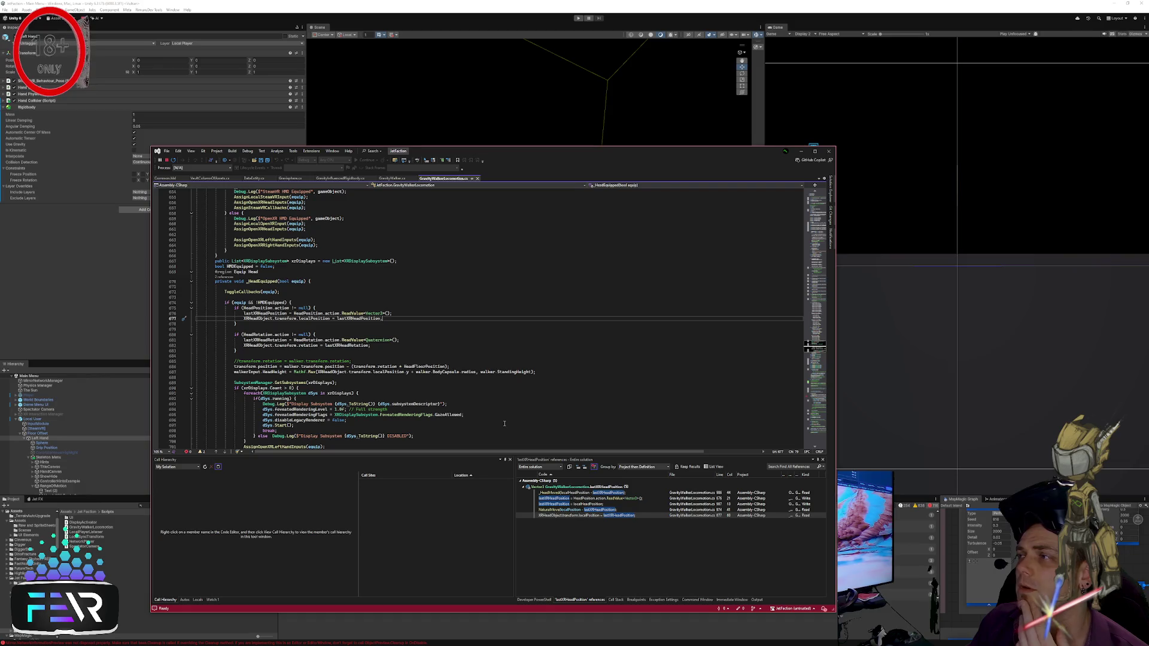
Step: Return to the NaturalMove call in _HeadMoved and review the commented code on line 977
double_click(591, 509)
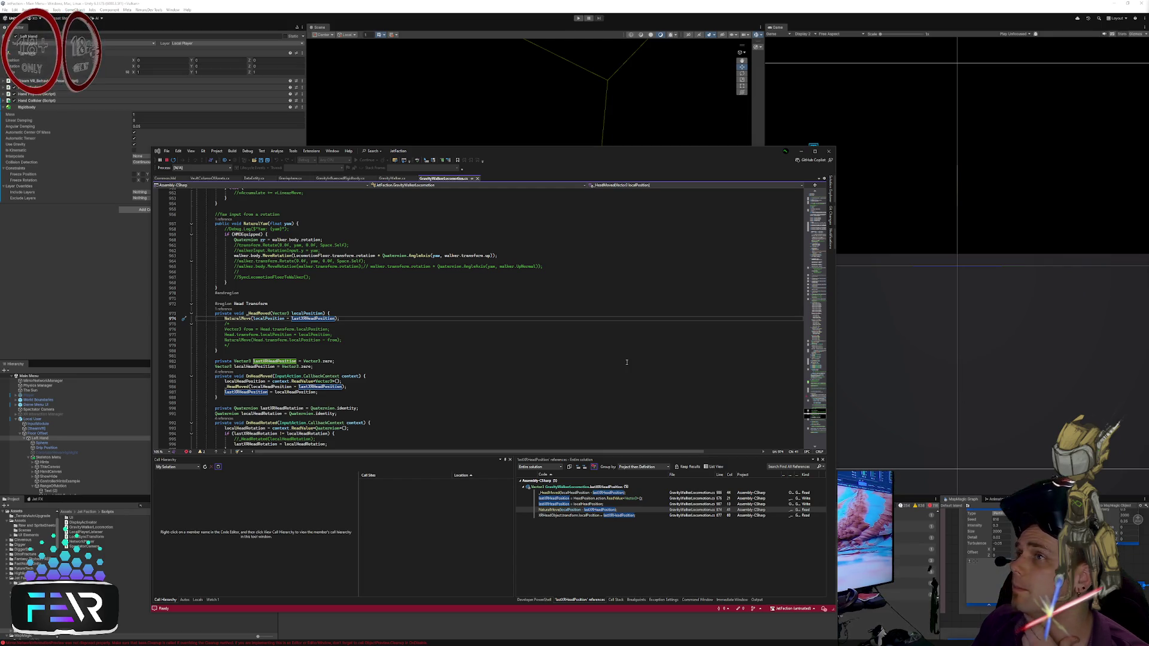
click(367, 342)
click(354, 324)
click(360, 334)
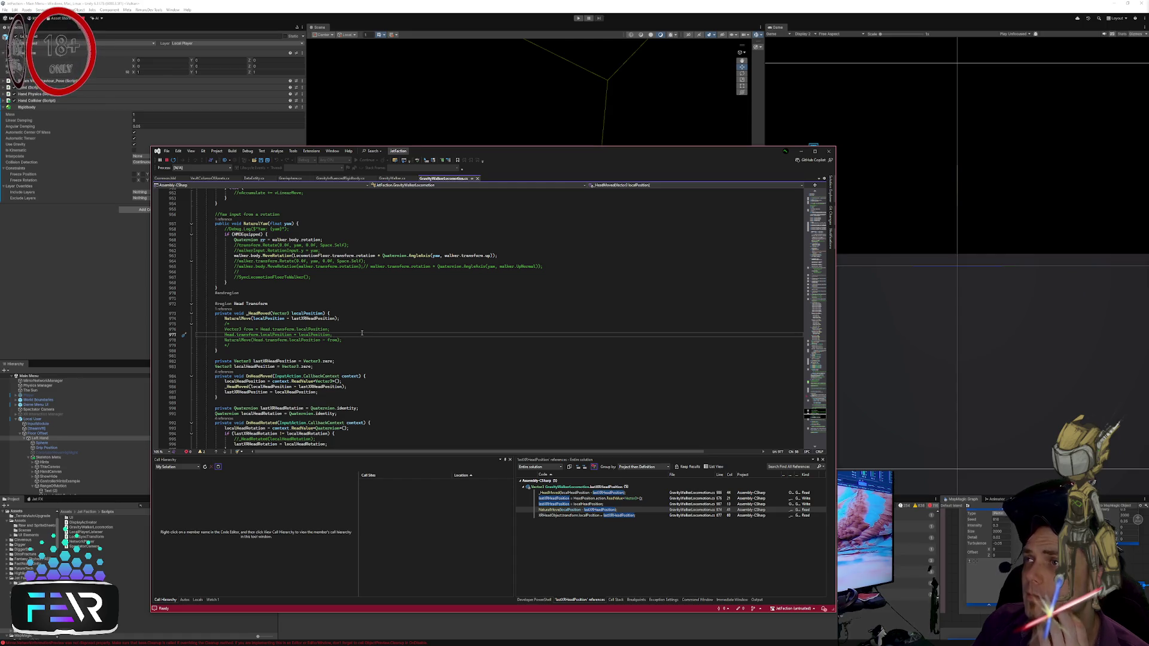
right_click(285, 352)
click(371, 331)
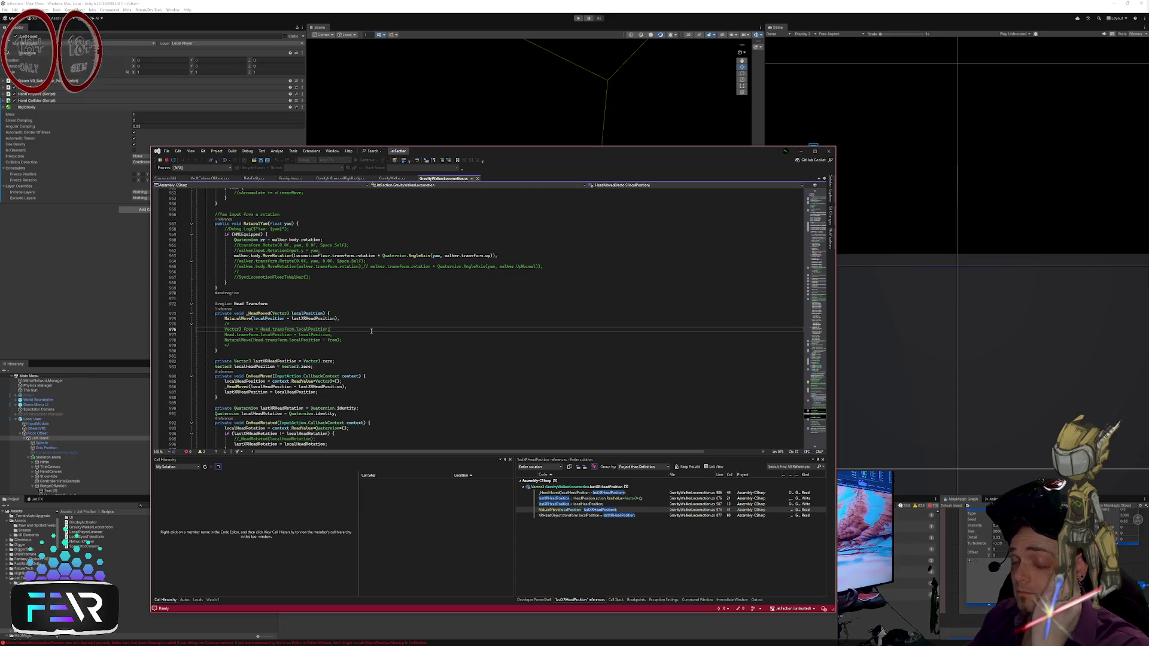
click(375, 336)
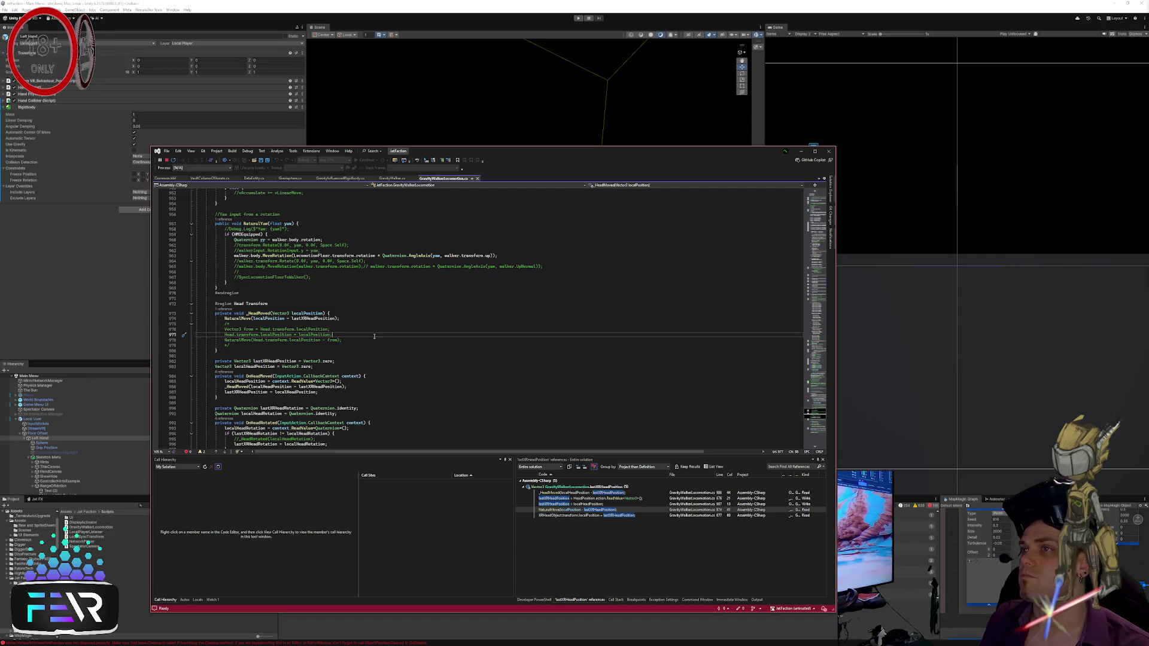
Step: Insert an empty line above the _HeadMoved call in OnHeadMoved
scroll(380, 382, down, 3)
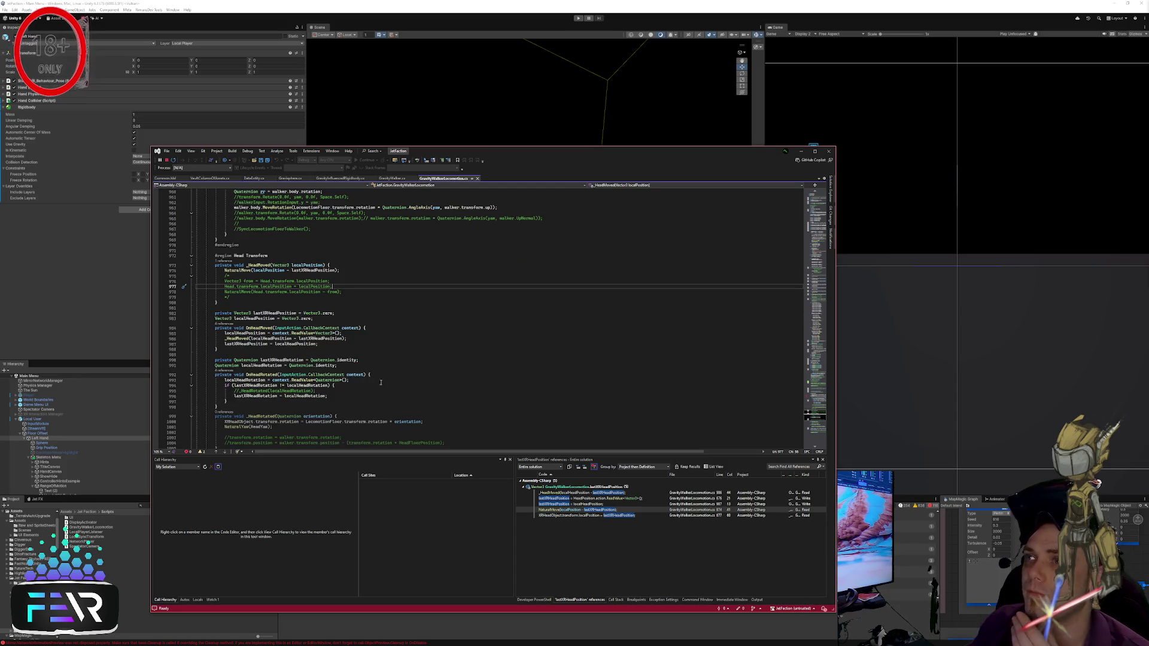
click(407, 377)
click(389, 360)
click(377, 340)
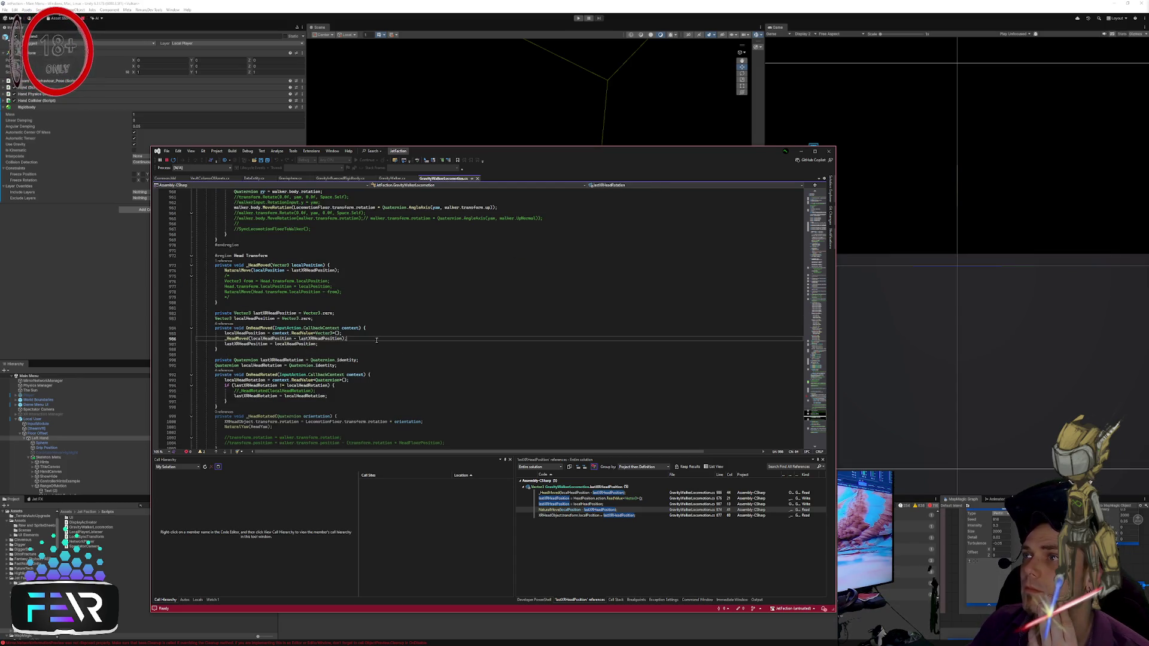
key(ctrl+Return)
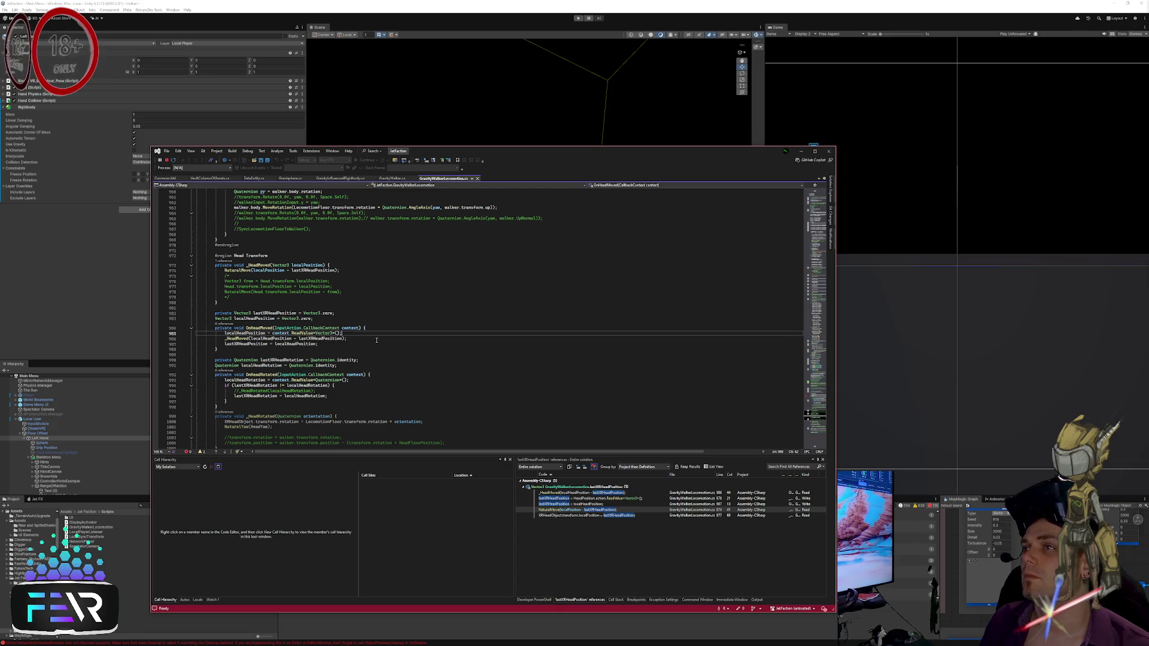
Step: Move the movement expression into a new Vector3 vMoved and pass vMoved to _HeadMoved
text(Vector)
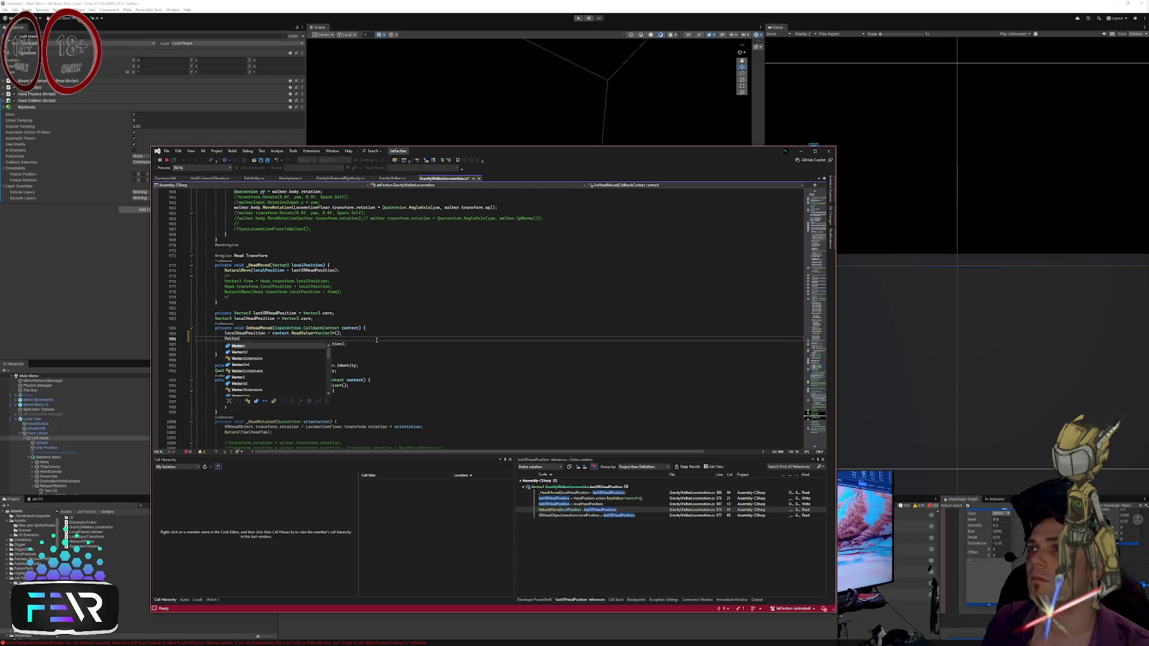
text(3 vMoved =)
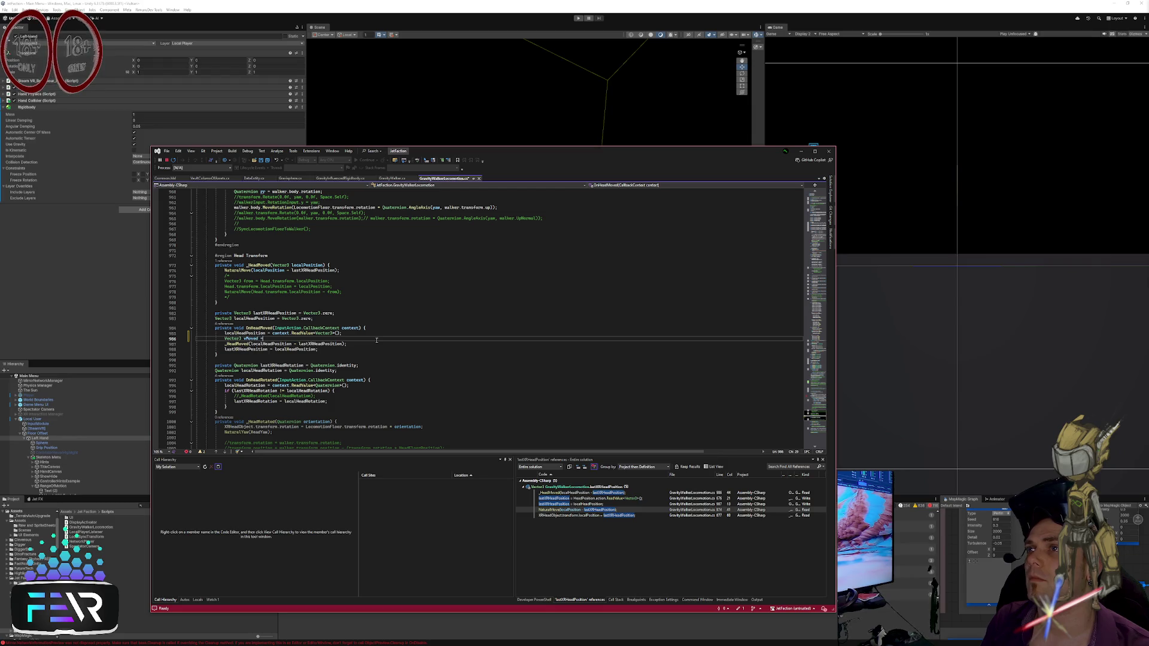
drag(346, 344, 250, 343)
key(ctrl+x)
key(ctrl+v)
text(;)
key(Down)
key(Left)
key(Left)
text(vMoved)
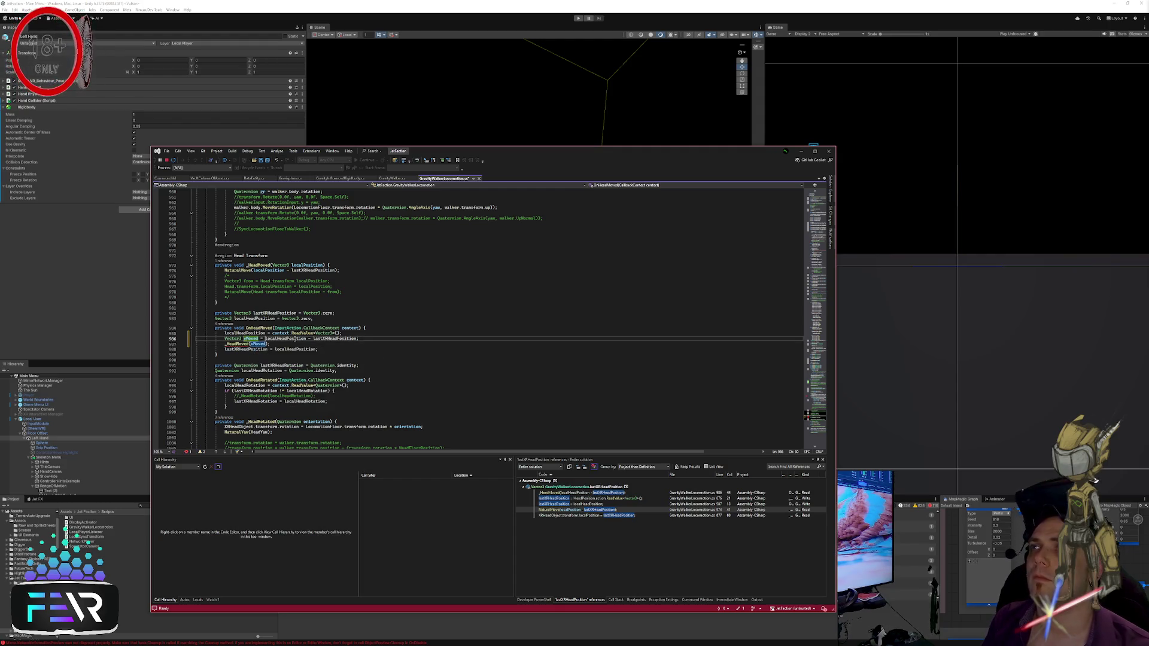
Step: Add Debug.DrawLine(lastXRHeadPosition, localHeadPosition, Color.blueViolet) above the call and save the script
key(ctrl+Return)
text(Debu)
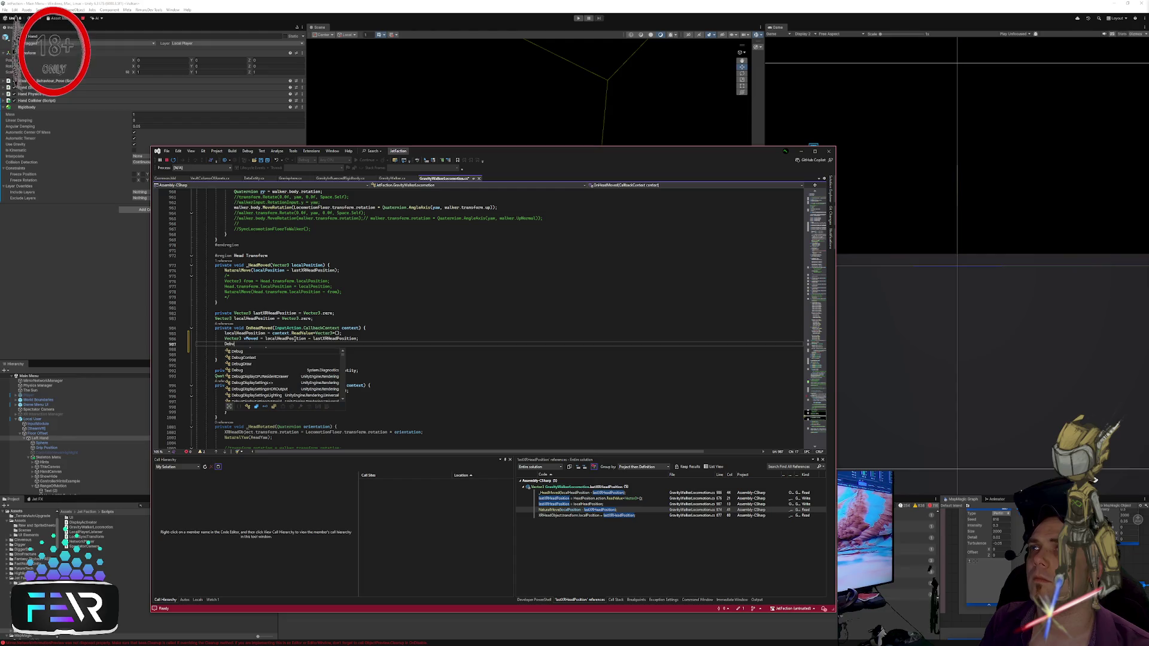
text(g.d)
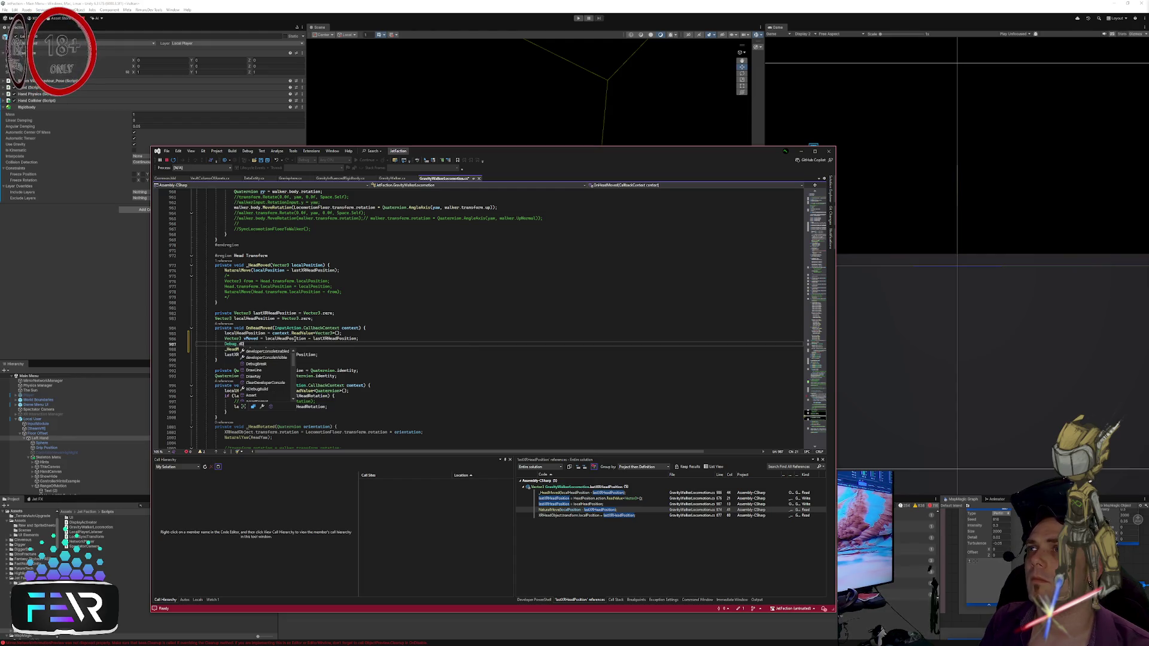
text(rawL()
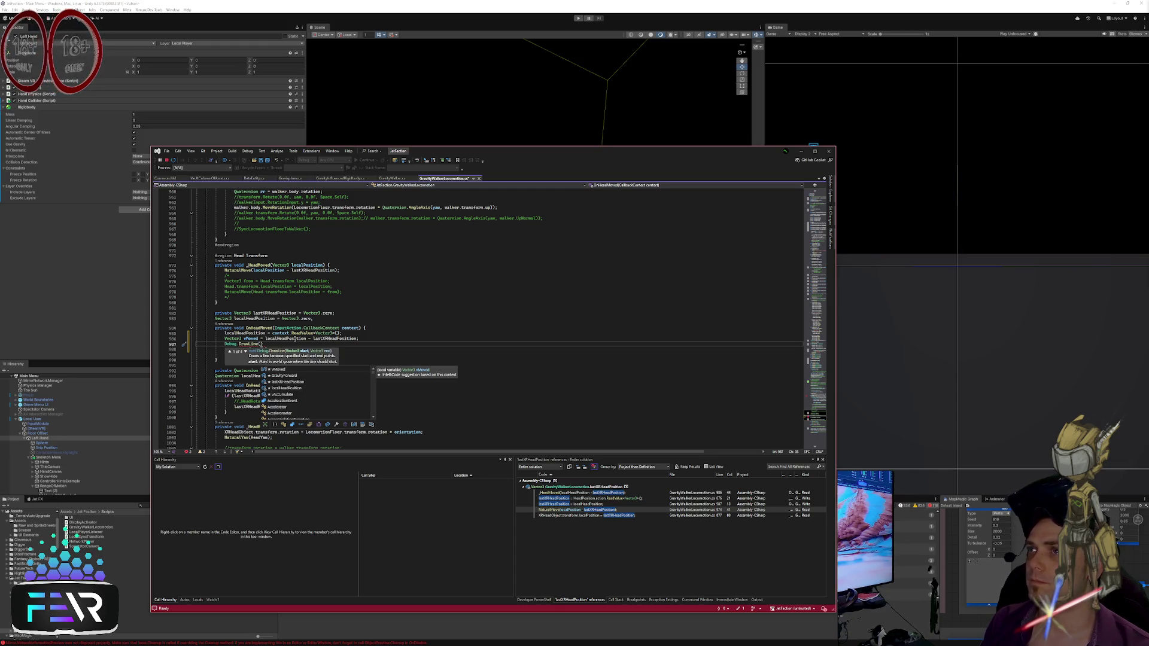
key(Down)
key(Down)
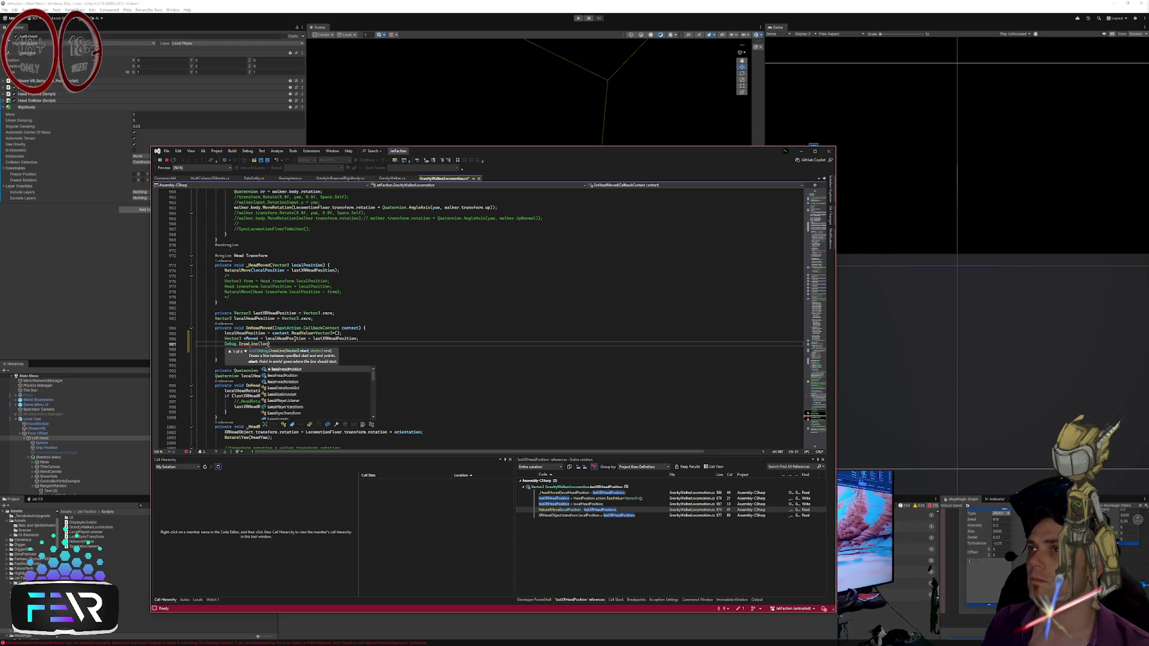
text(lastXRHeadPosition)
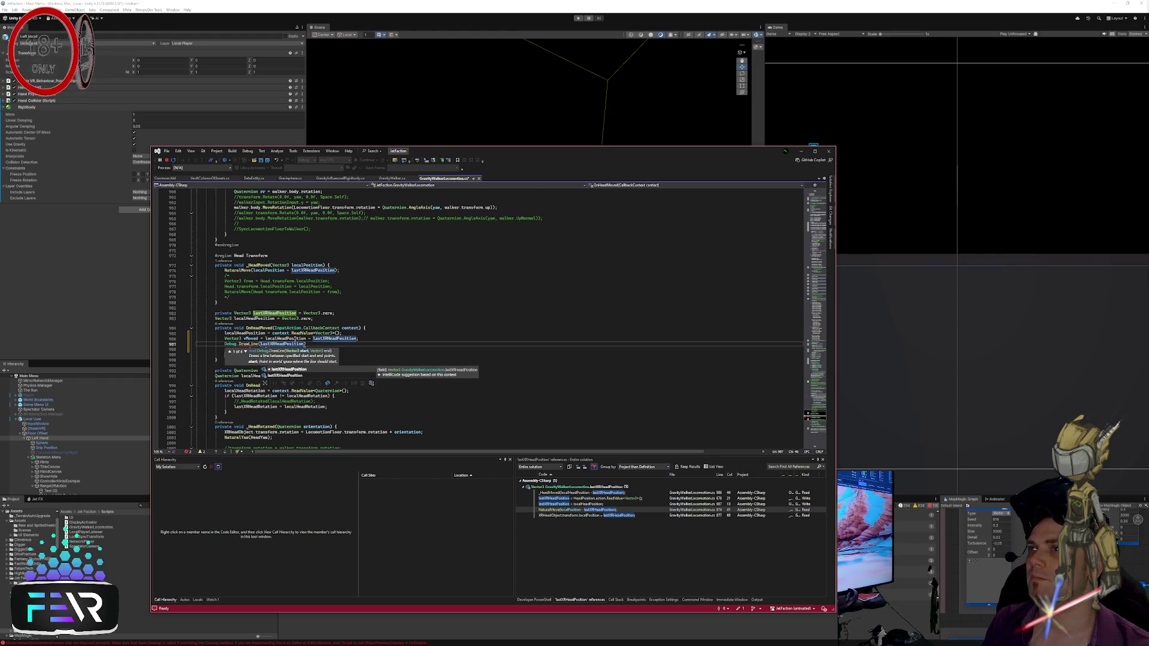
text(, localHeadPosition)
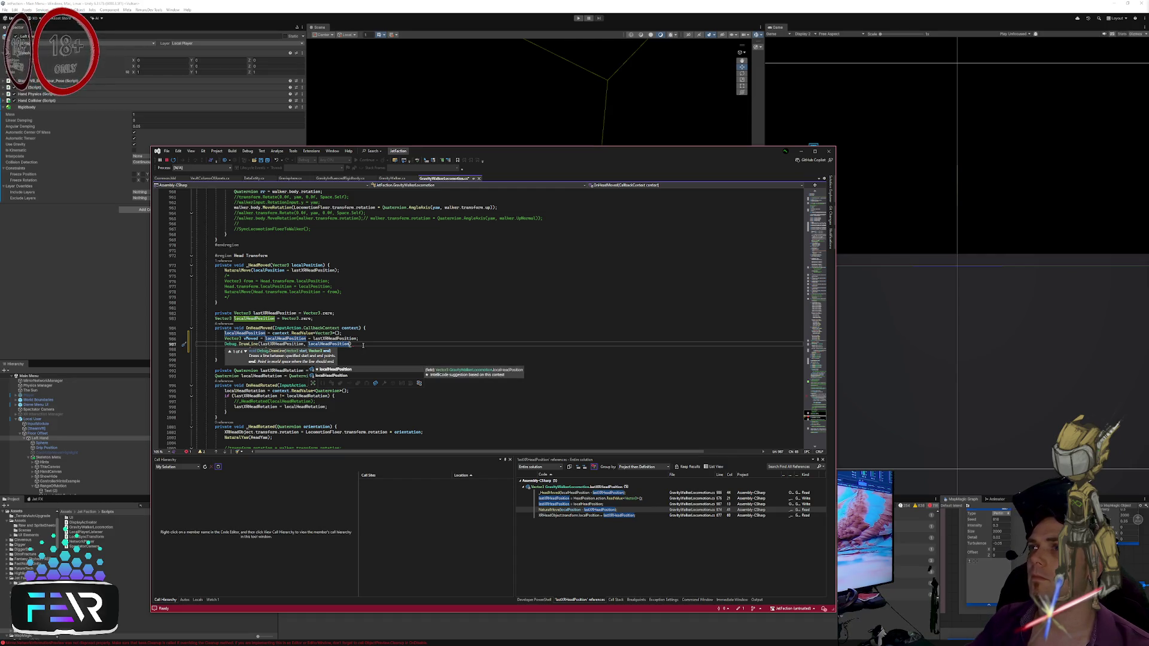
text(, Color.blue)
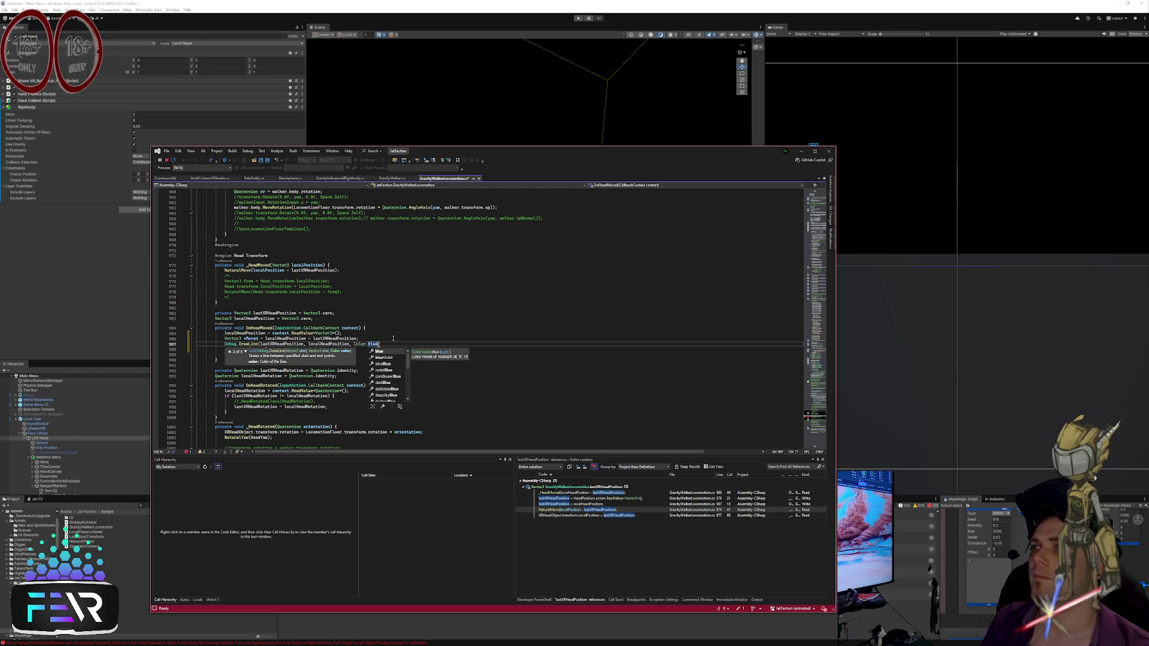
key(Down)
key(Tab)
key(ctrl+s)
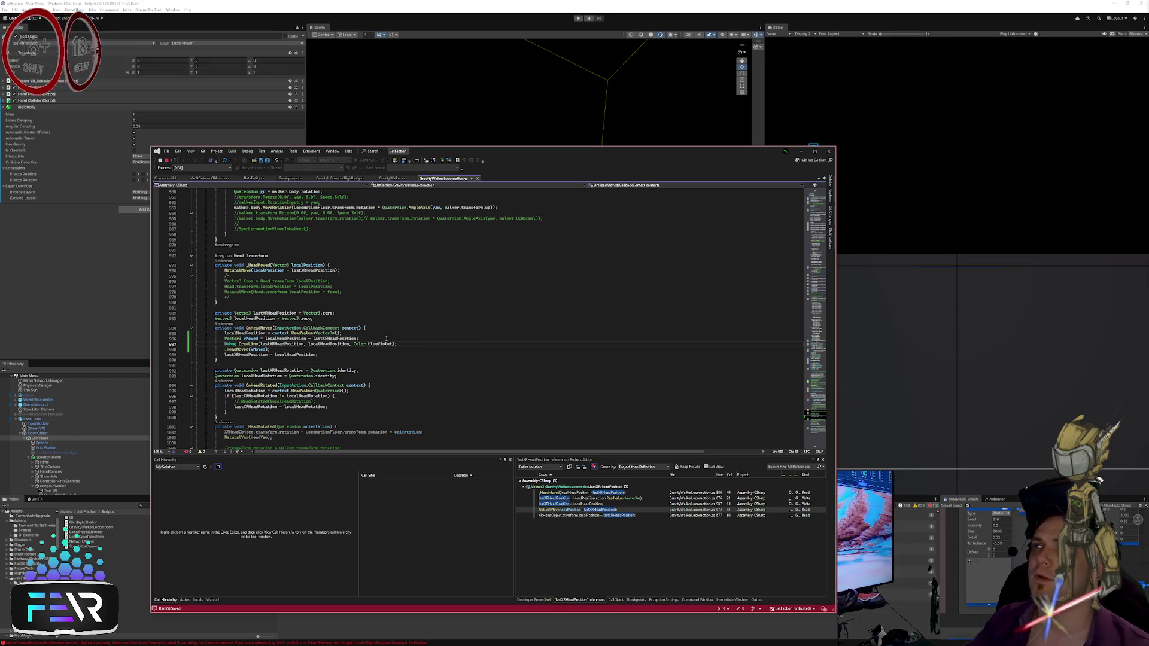
key(Down)
key(Down)
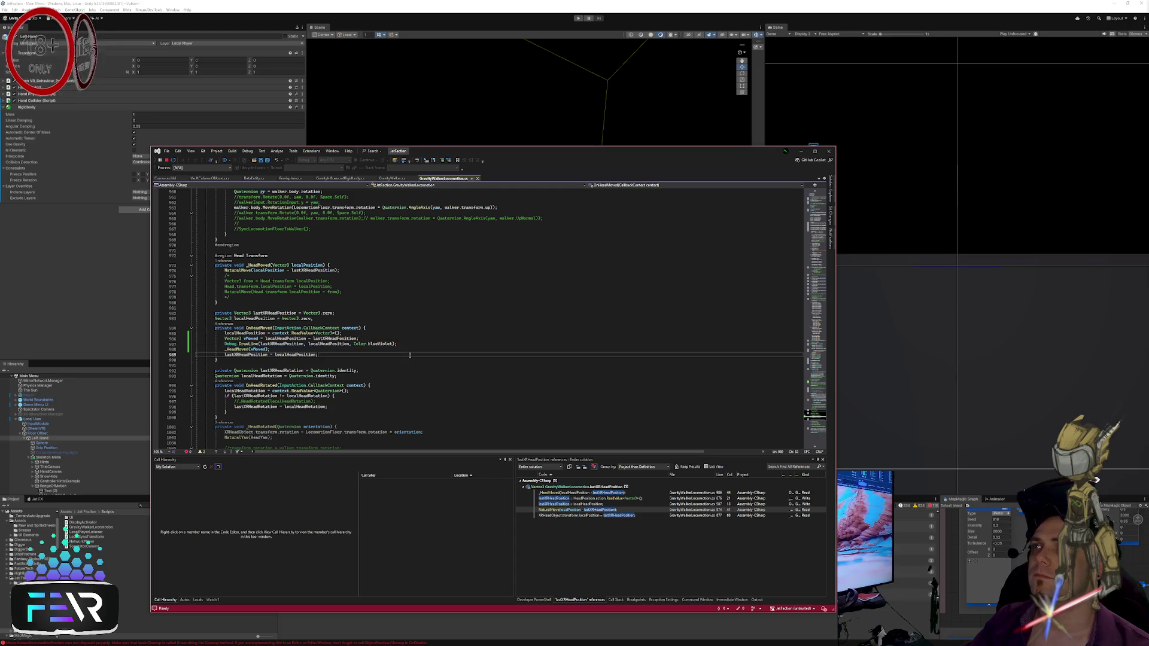
scroll(372, 385, down, 1)
click(382, 381)
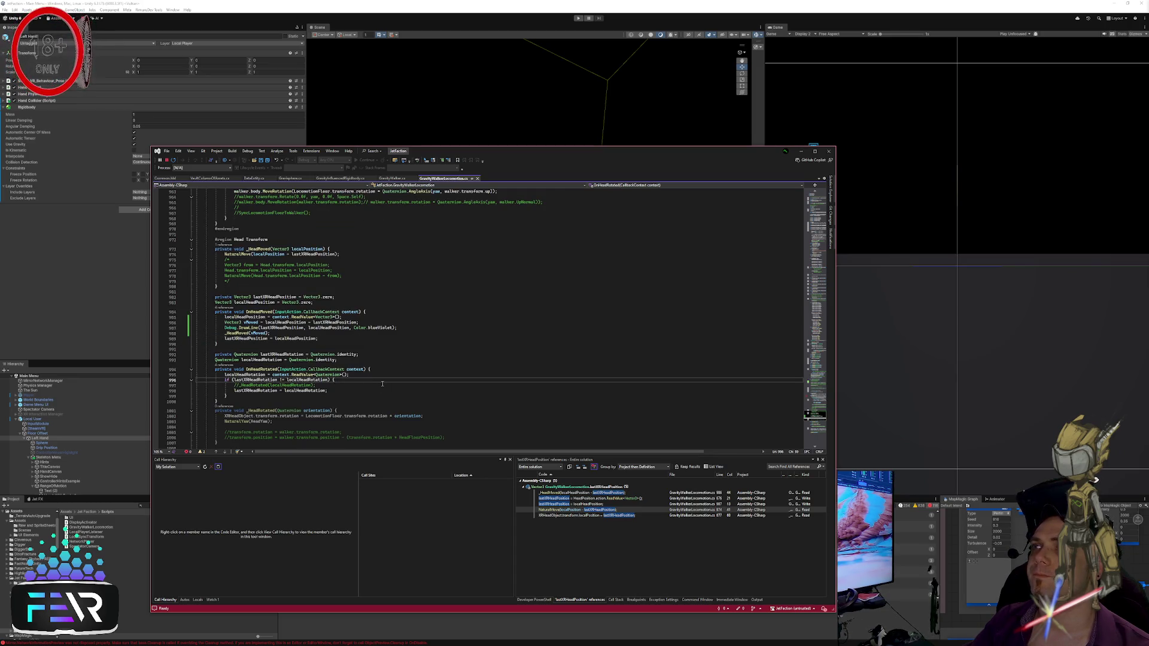
Step: Paste the DrawLine call into OnHeadRotated's rotation check, starting it at lastXRHeadRotation
key(Return)
key(ctrl+v)
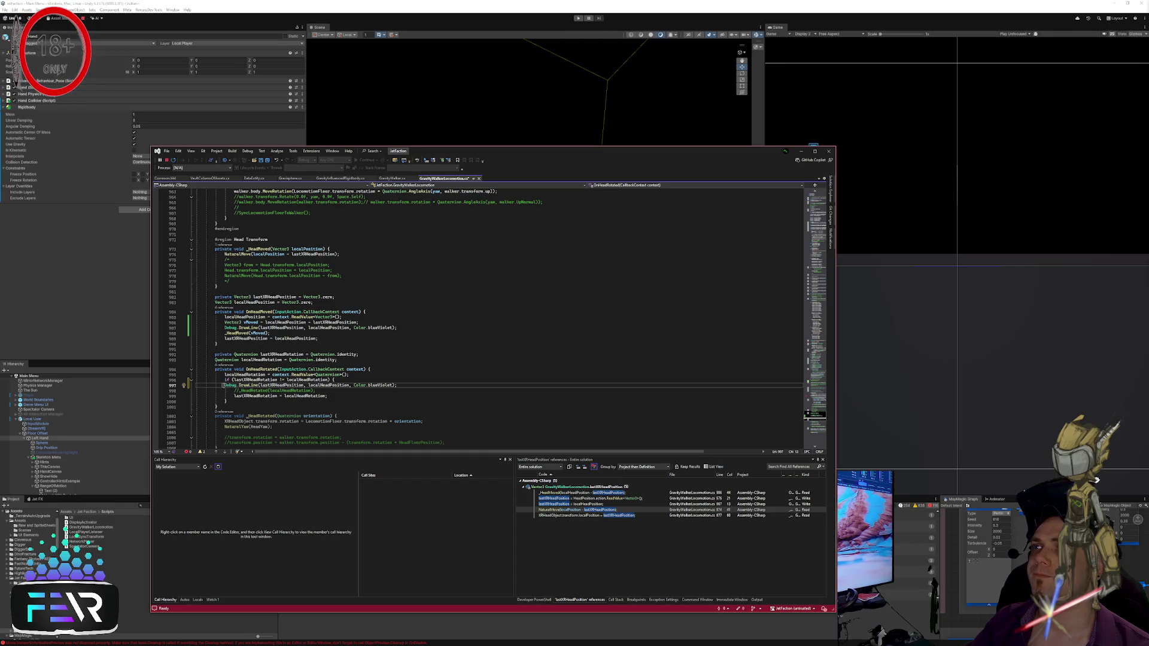
key(Tab)
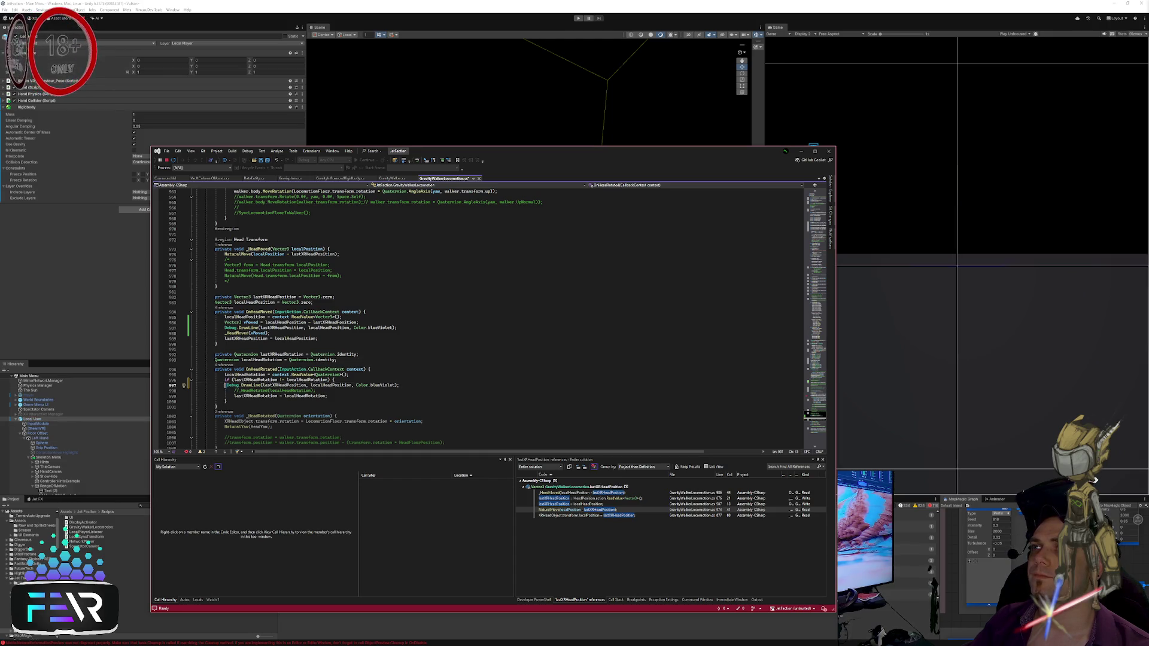
click(276, 385)
click(328, 392)
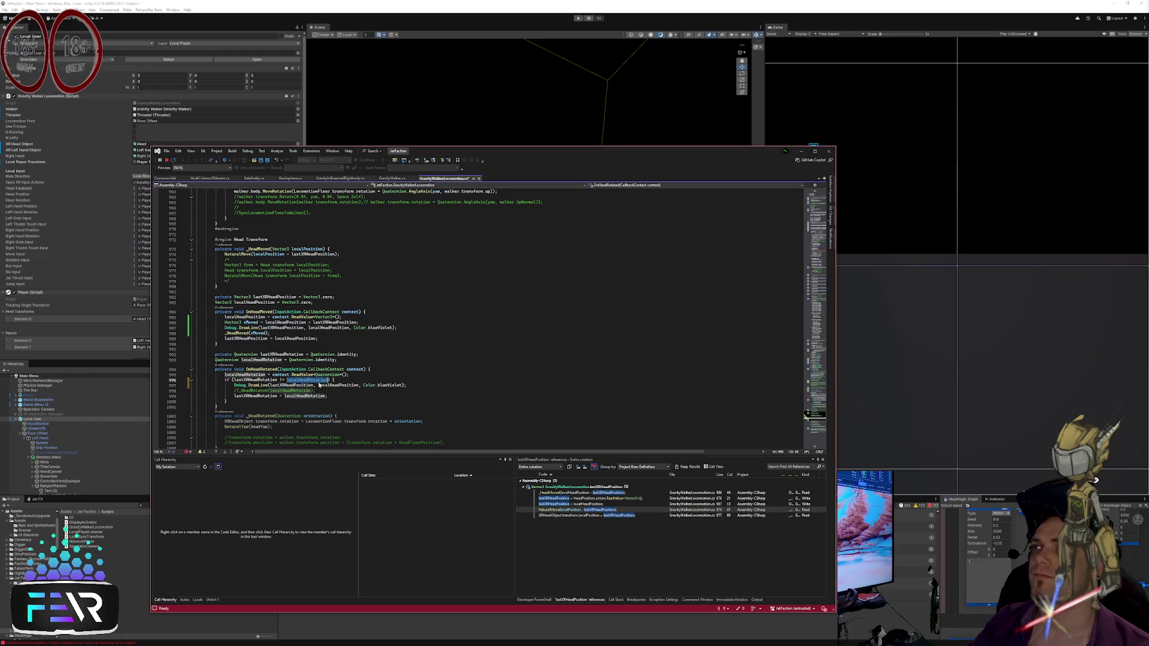
double_click(338, 386)
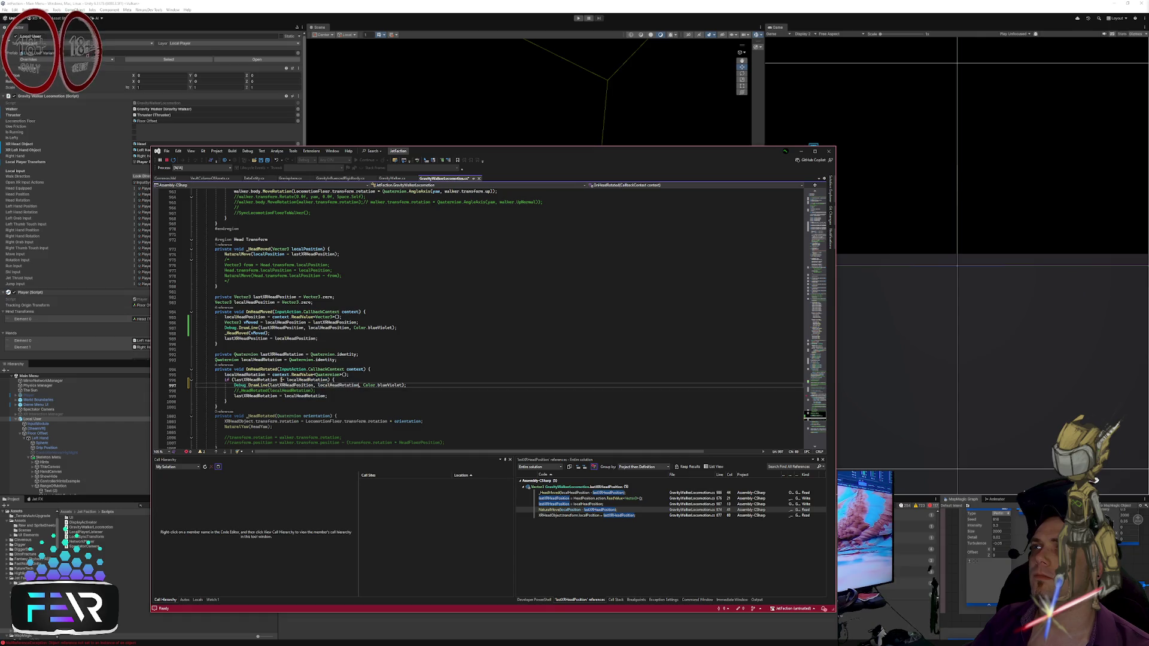
click(275, 380)
double_click(290, 386)
text(lastXRHeadRotation)
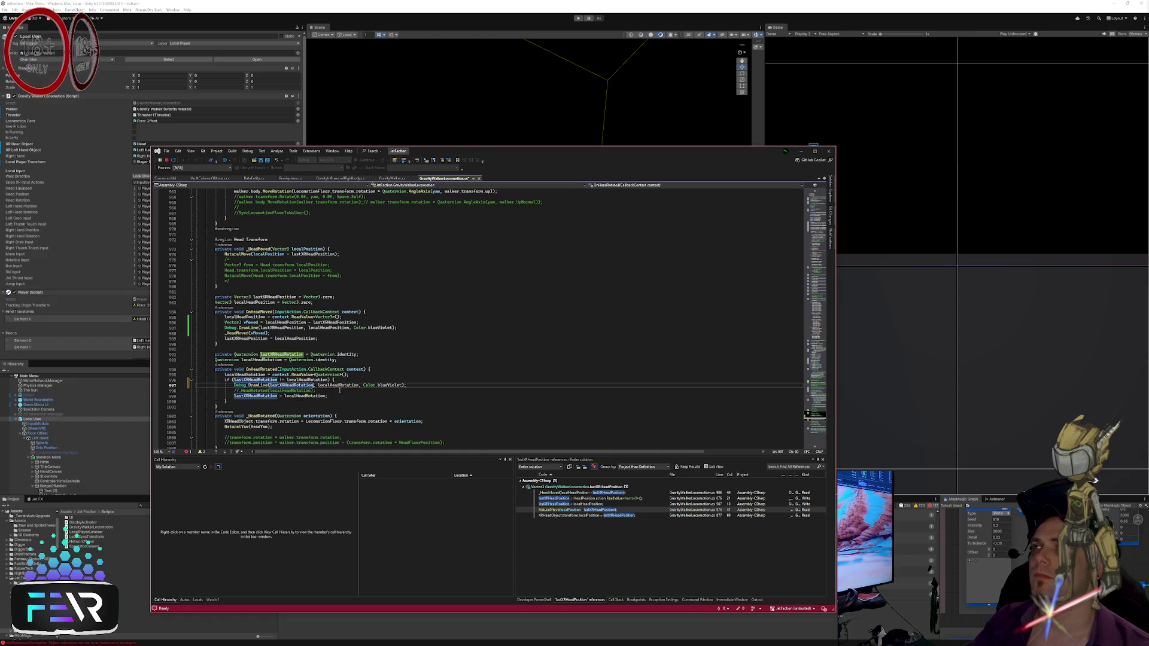
Step: End the line at localHeadRotation and append * Vector3.forward to both points
double_click(338, 386)
text(localHeadRotation)
click(314, 385)
text(* Vector3.forward)
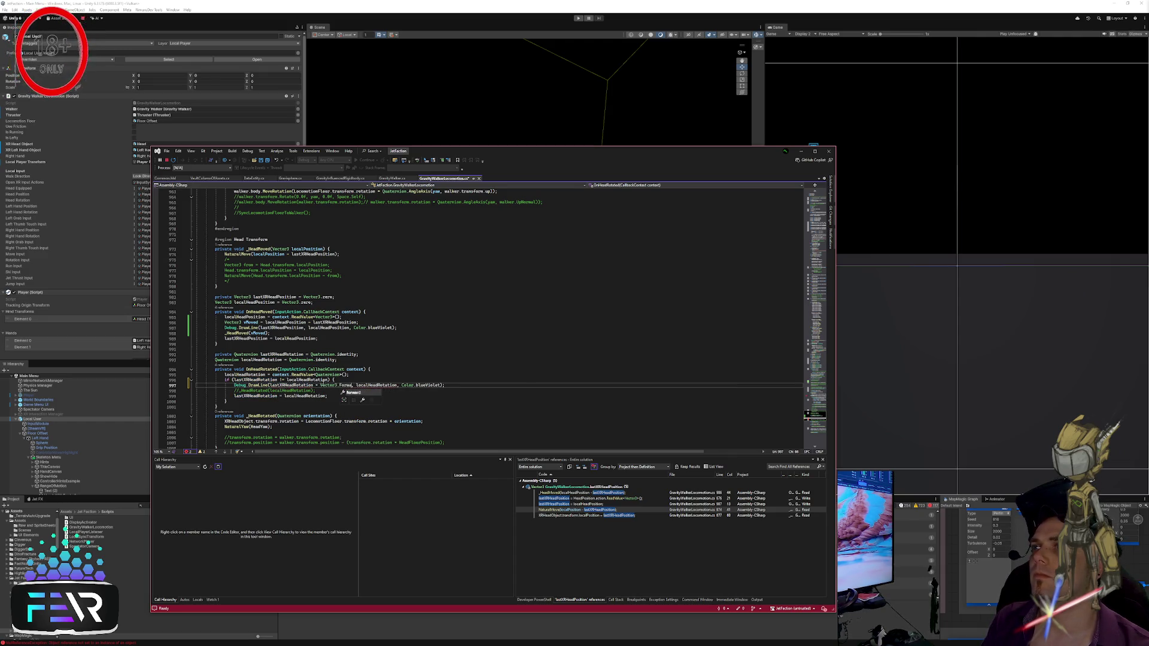
click(403, 386)
text(* Vector3.forward)
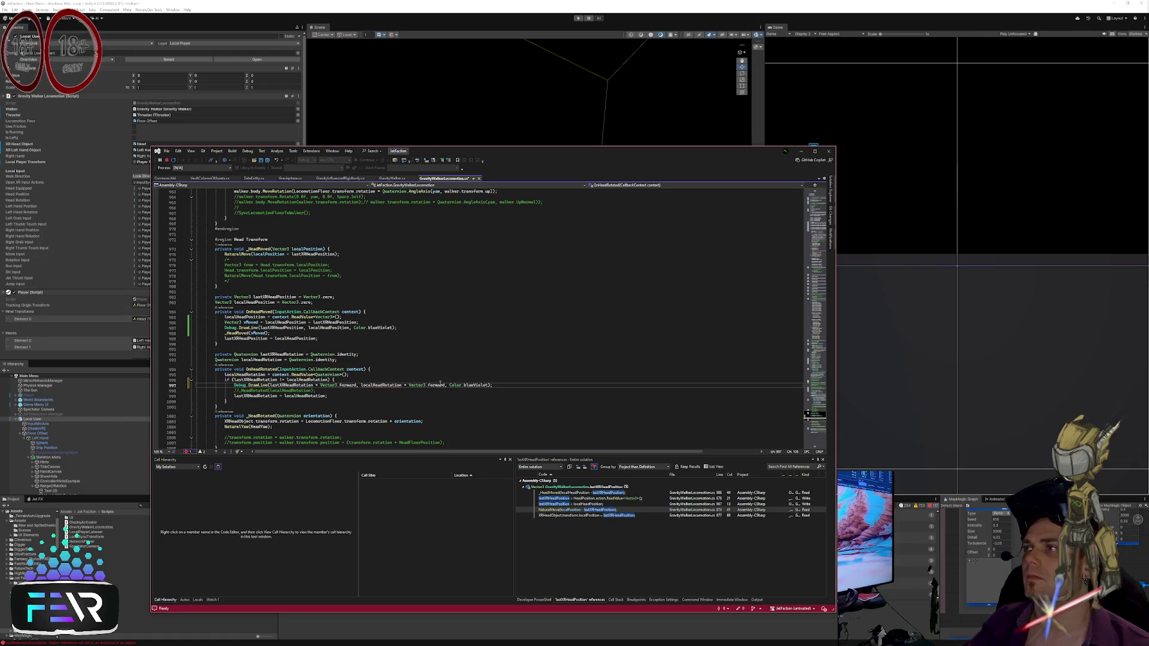
click(502, 390)
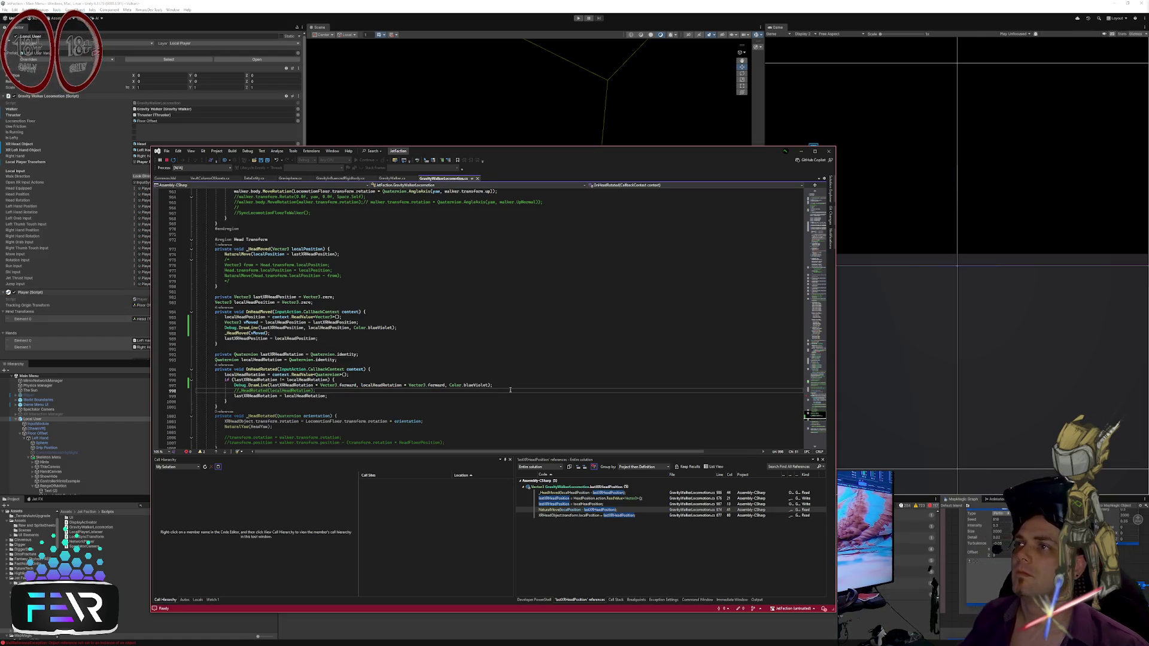
key(ctrl+minus)
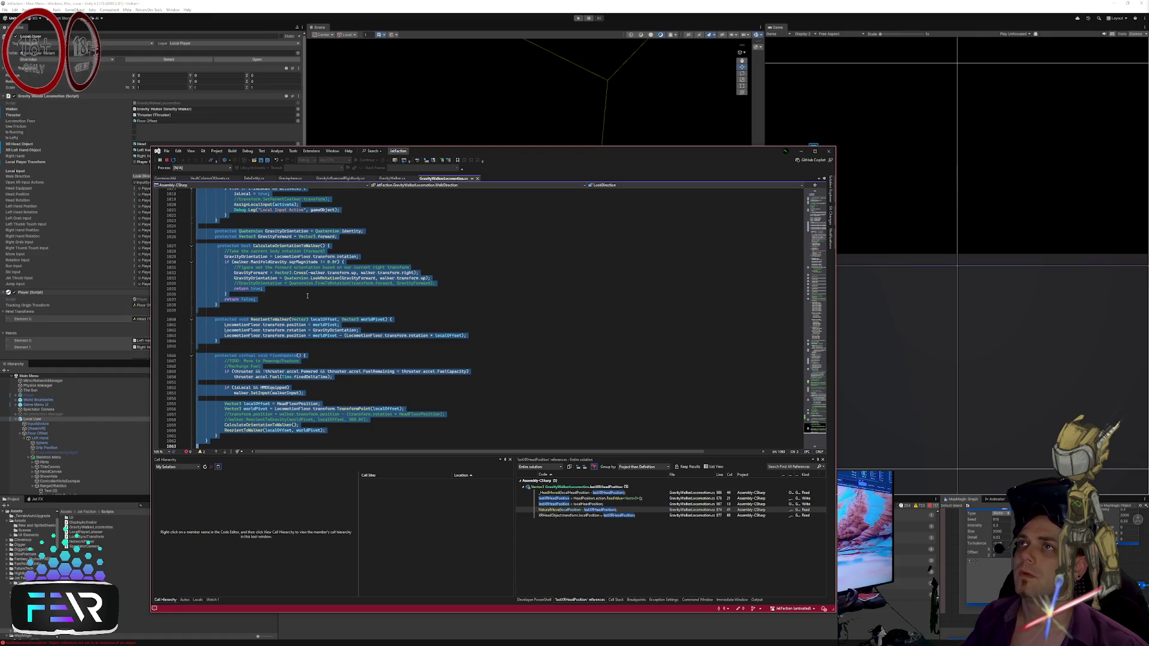
Step: Look over the ReorientToWalker and FixedUpdate code at the end of the file
key(Escape)
click(503, 330)
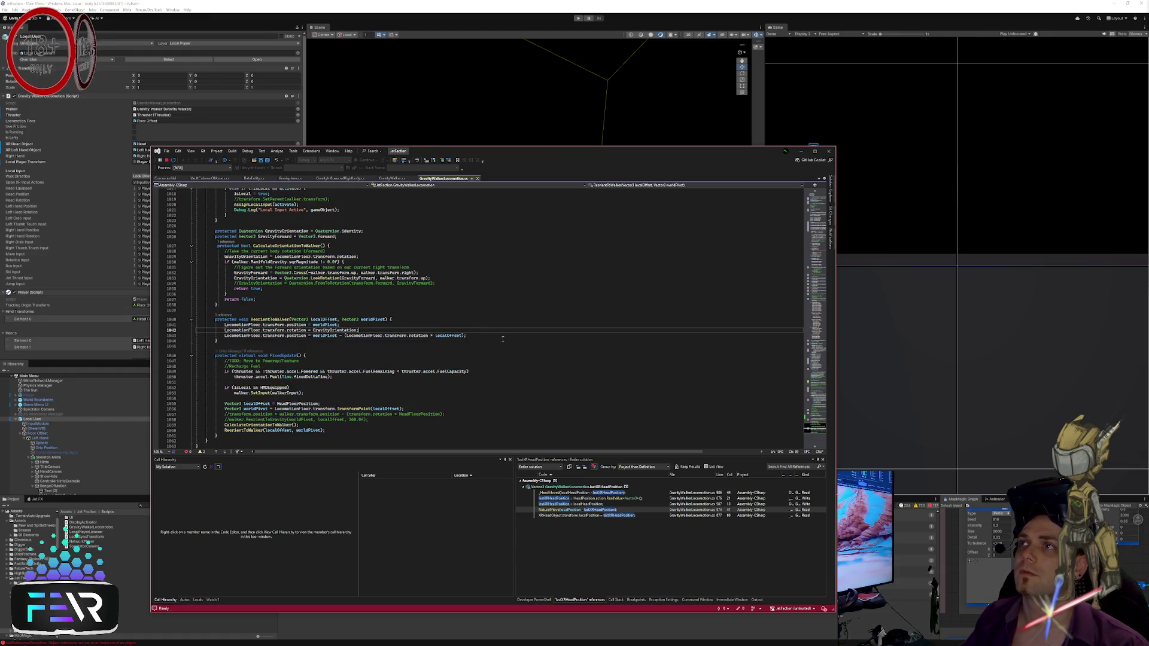
click(503, 335)
click(510, 346)
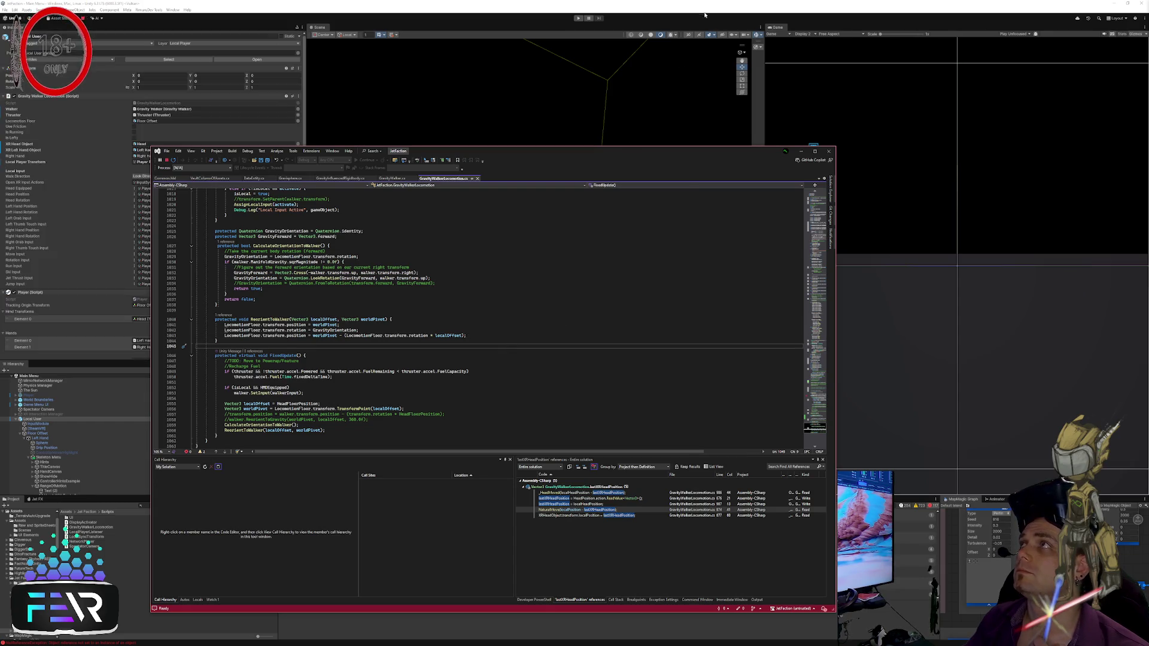
scroll(411, 356, up, 20)
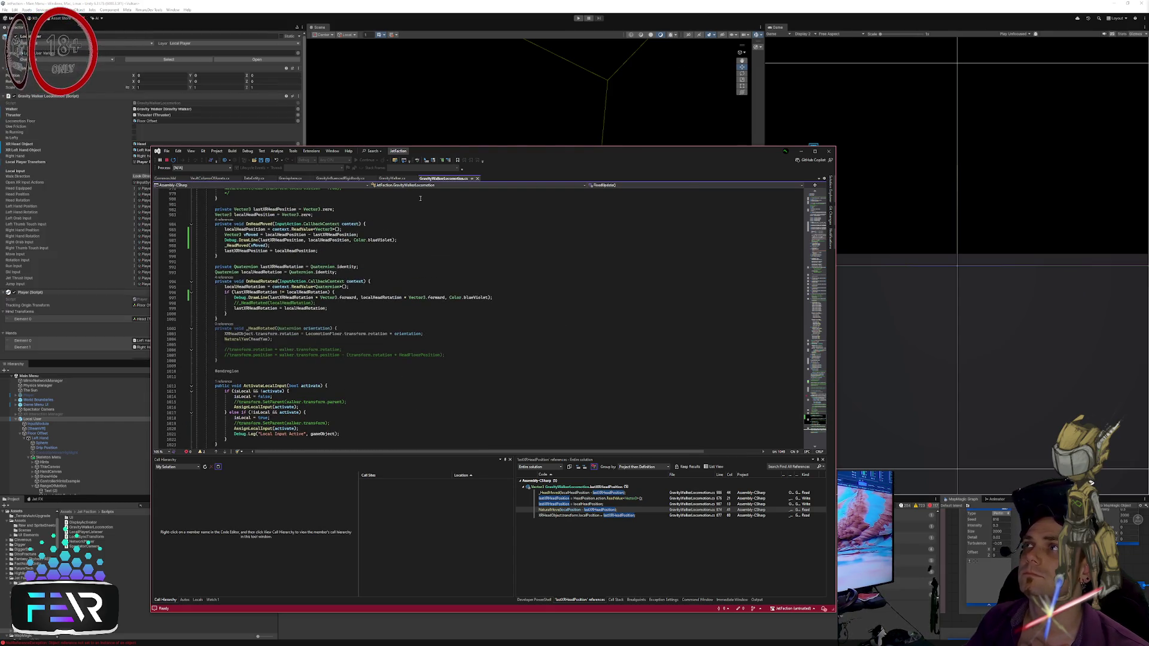
Step: Search vector3.forward across the solution, then replace blueViolet starting with 'oran'
key(ctrl+f)
text(vector3.forwar)
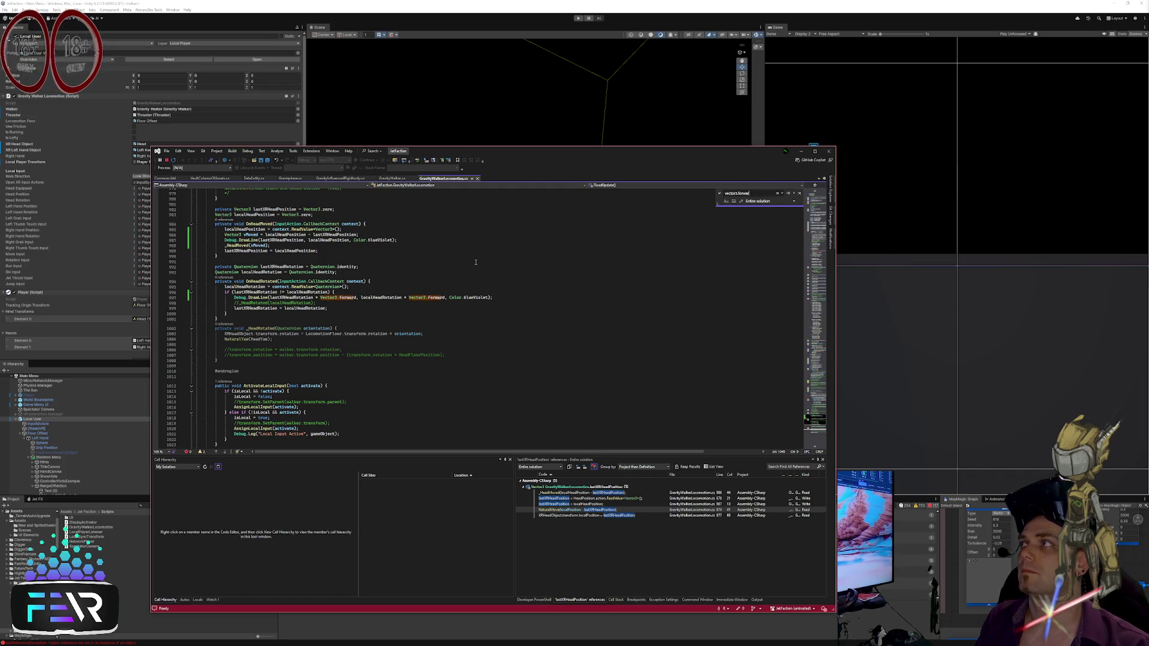
text(d)
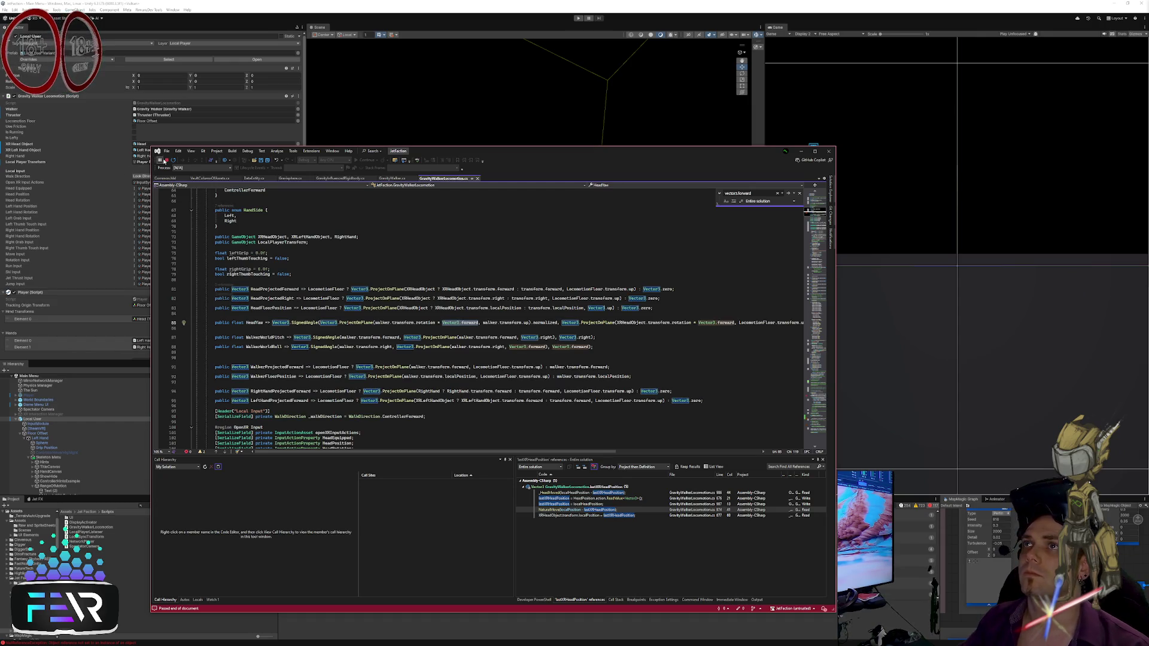
click(225, 161)
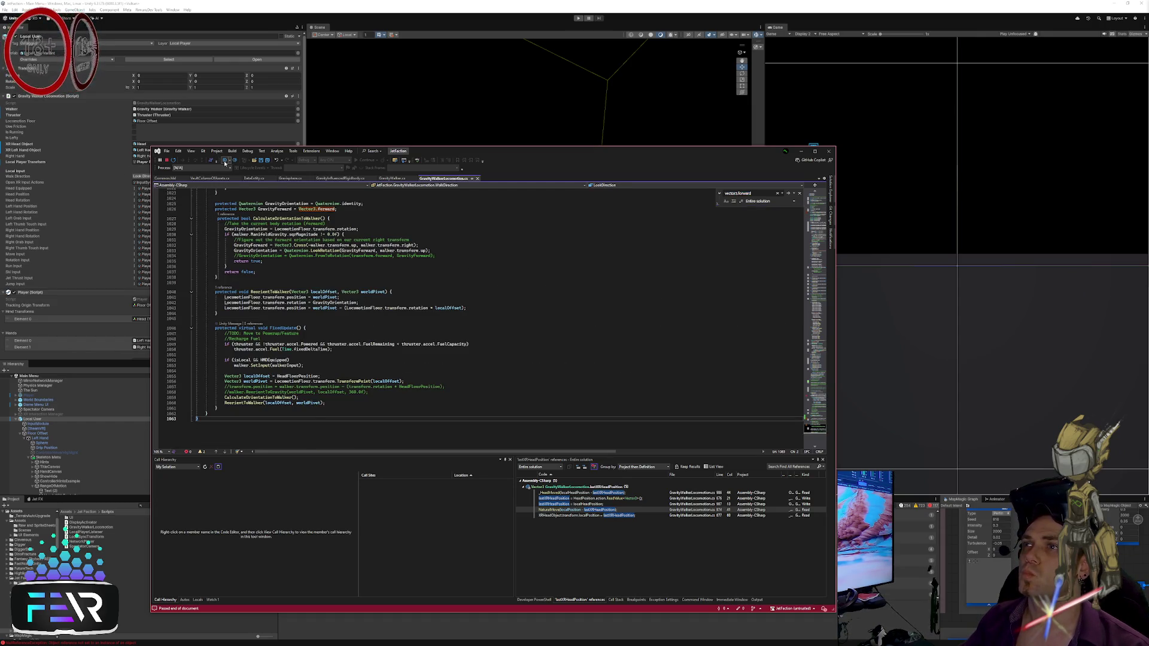
click(225, 161)
click(480, 313)
text(oran);)
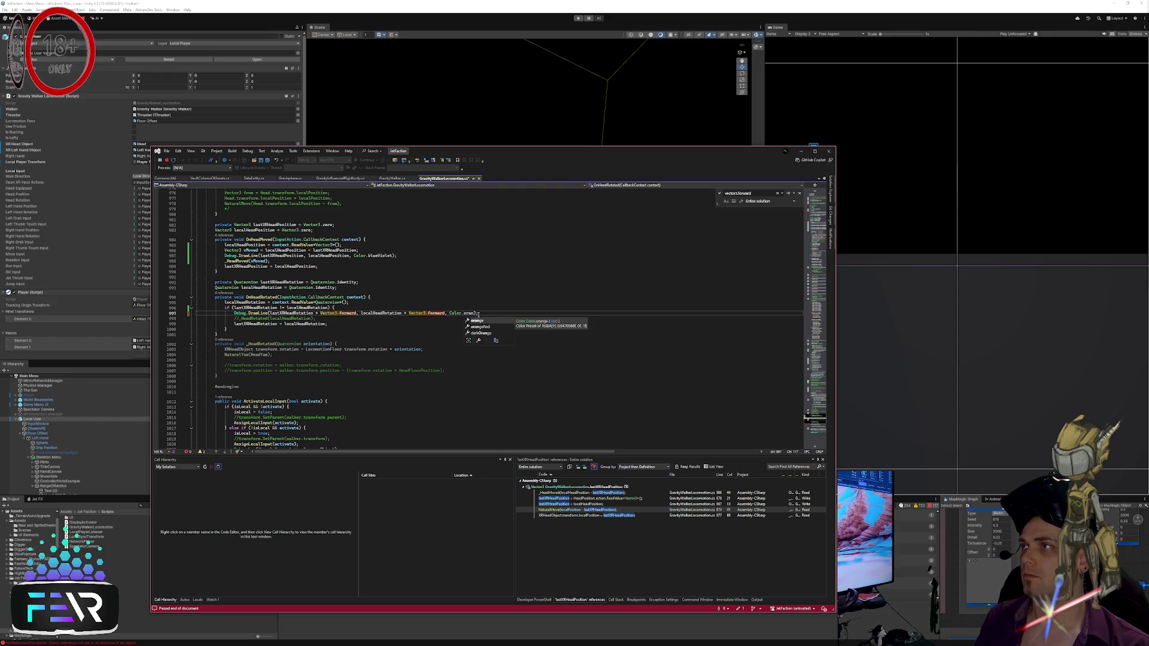
Step: Set the OnHeadRotated DrawLine colour to Color.orangeRed and save
key(Down)
key(Tab)
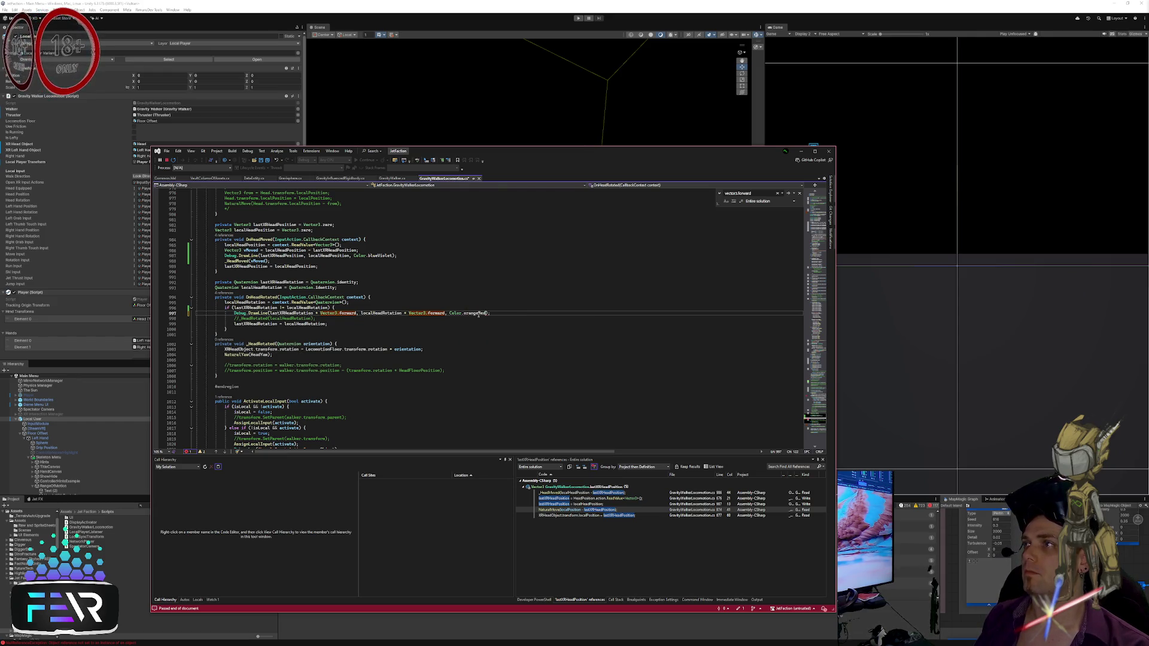
key(ctrl+s)
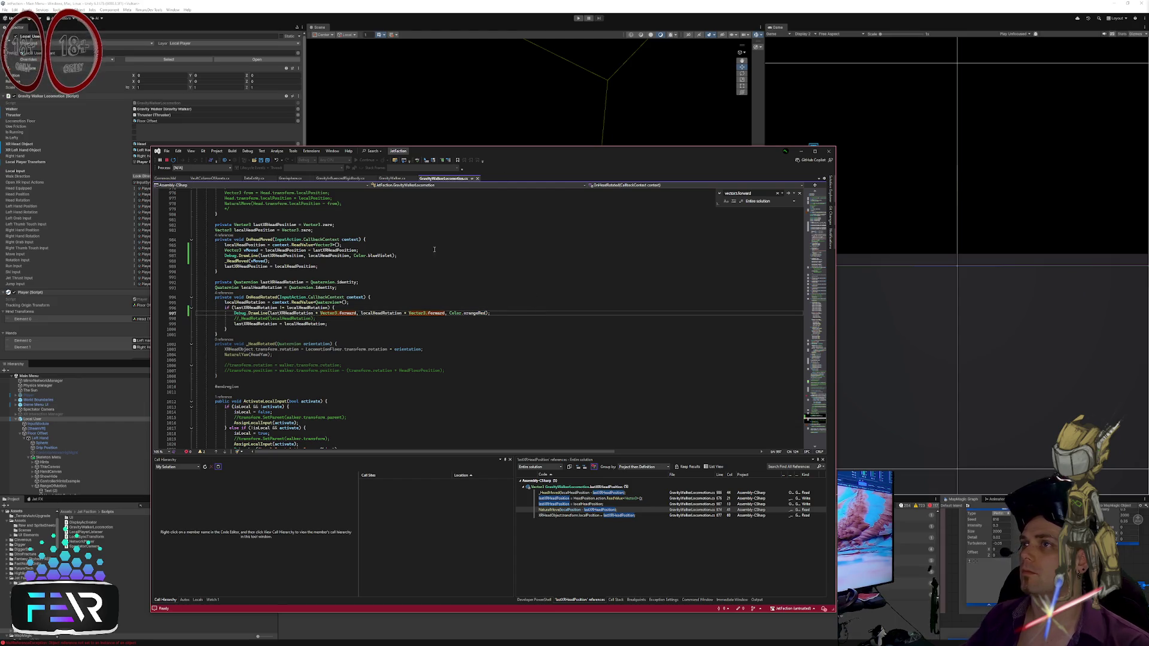
Step: Uncomment the _HeadRotated call in OnHeadRotated
click(413, 323)
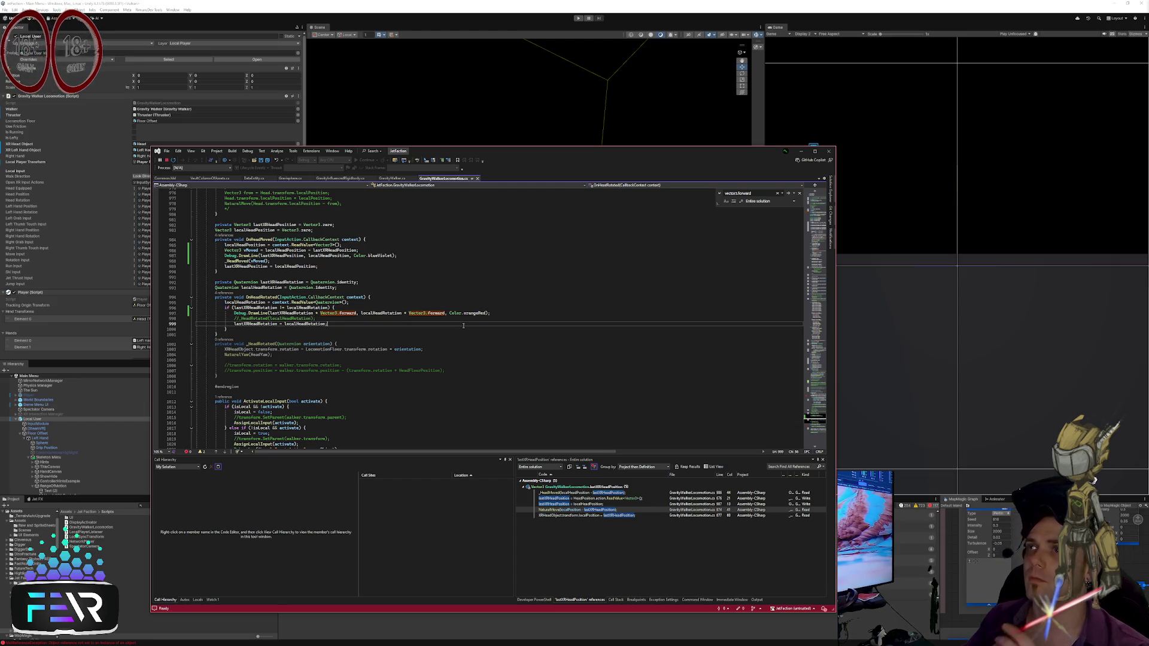
click(372, 329)
click(360, 323)
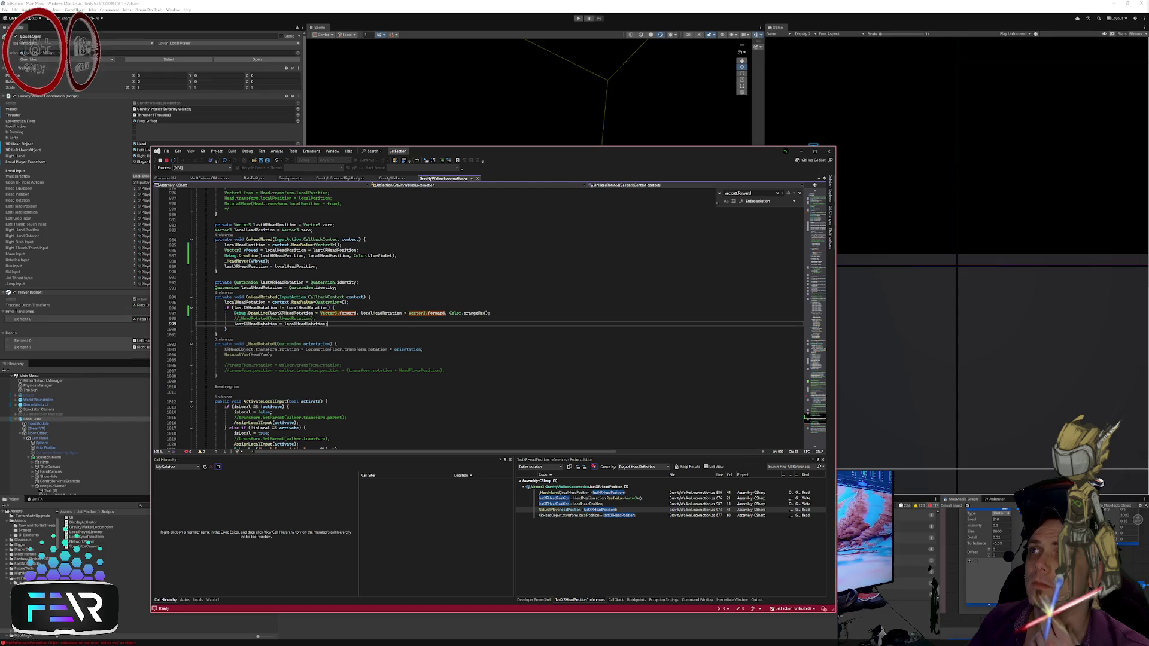
click(343, 318)
scroll(343, 319, up, 2)
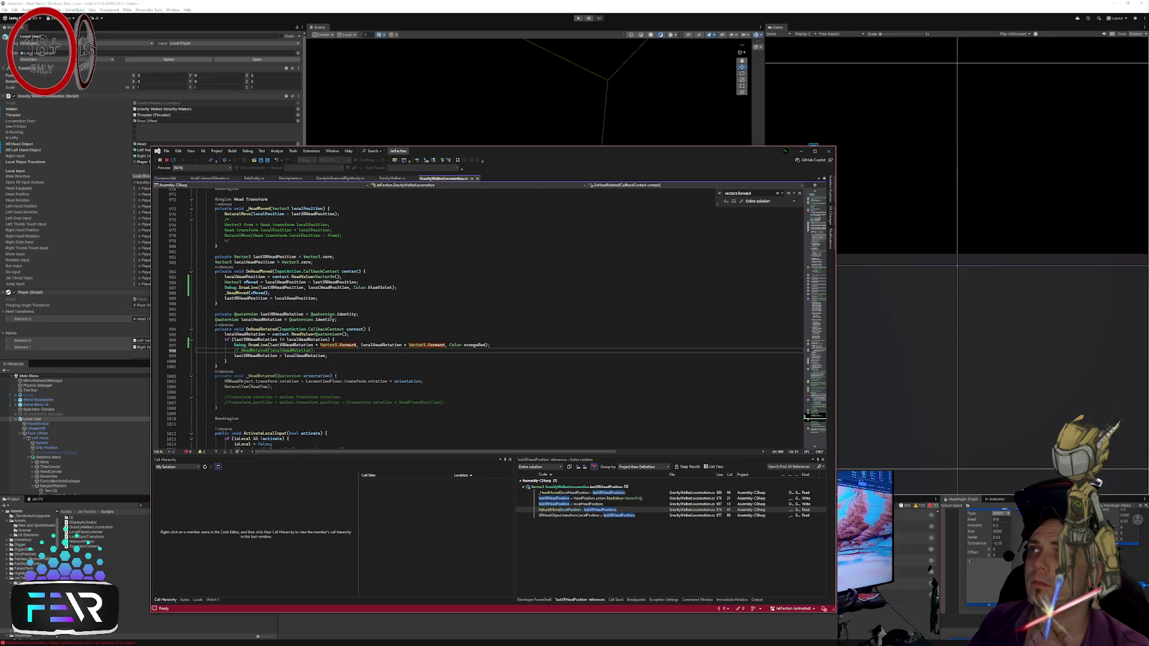
key(BackSpace)
key(BackSpace)
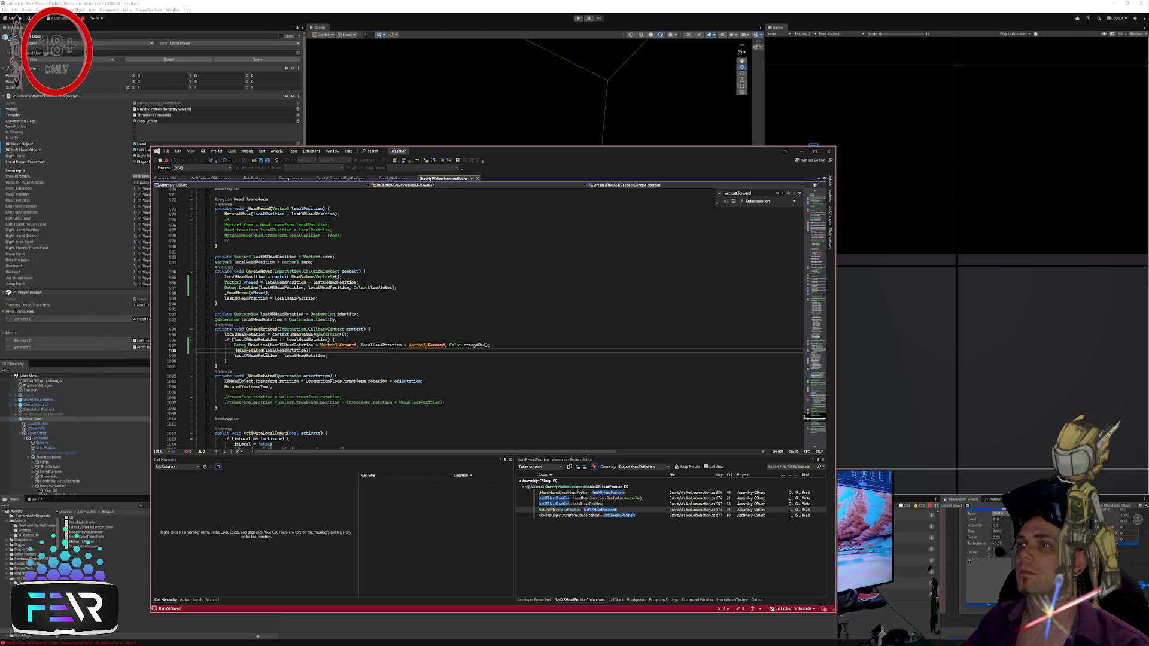
Step: Go to the _HeadRotated definition and inspect its HeadYaw line
right_click(259, 352)
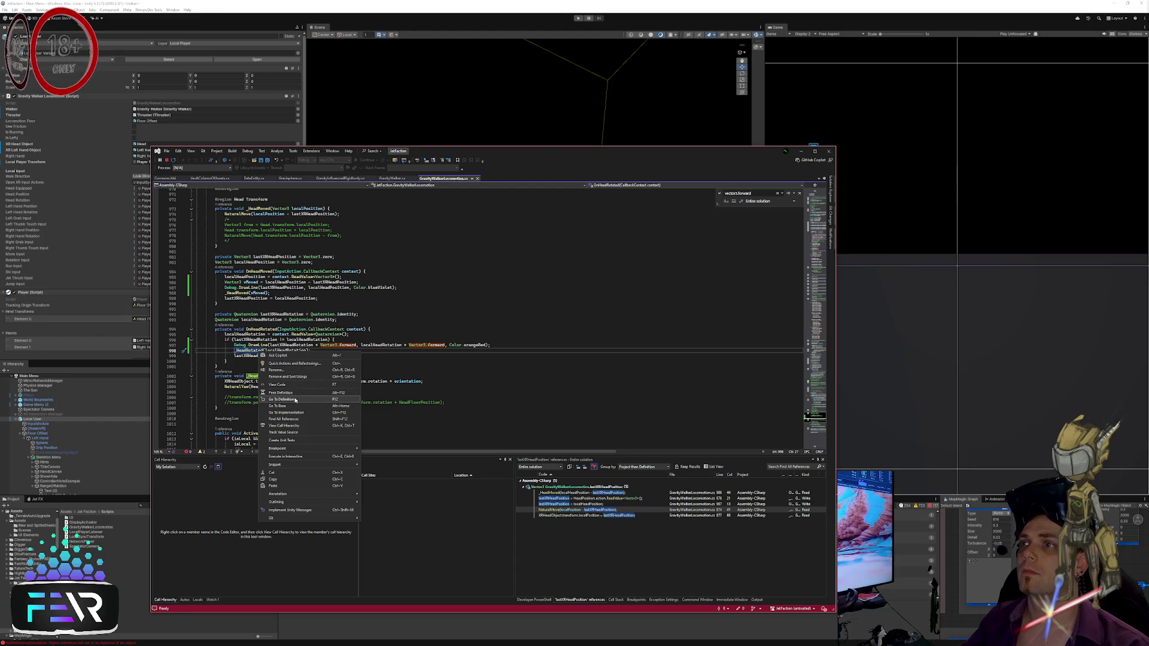
click(291, 399)
click(393, 356)
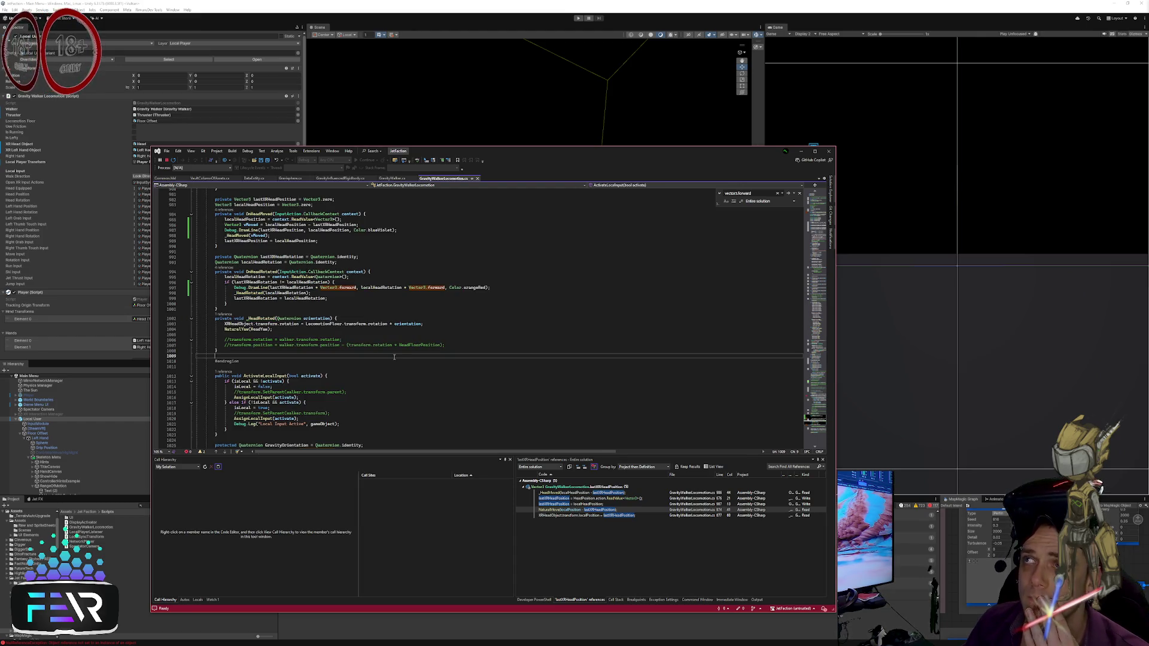
scroll(390, 358, up, 2)
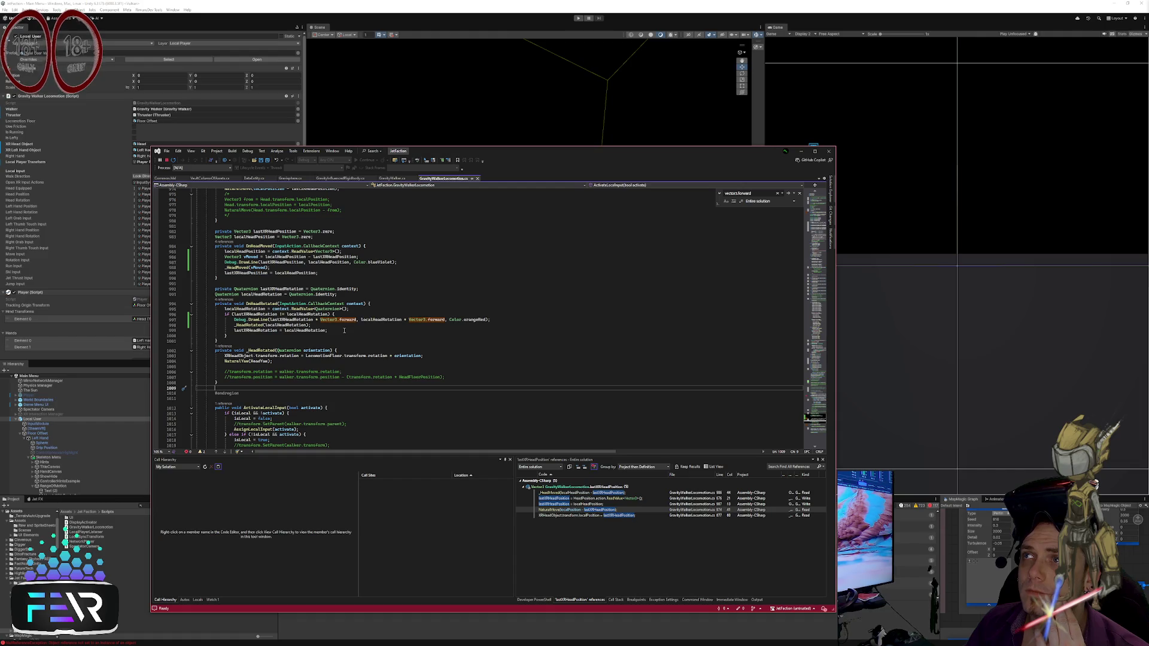
click(345, 329)
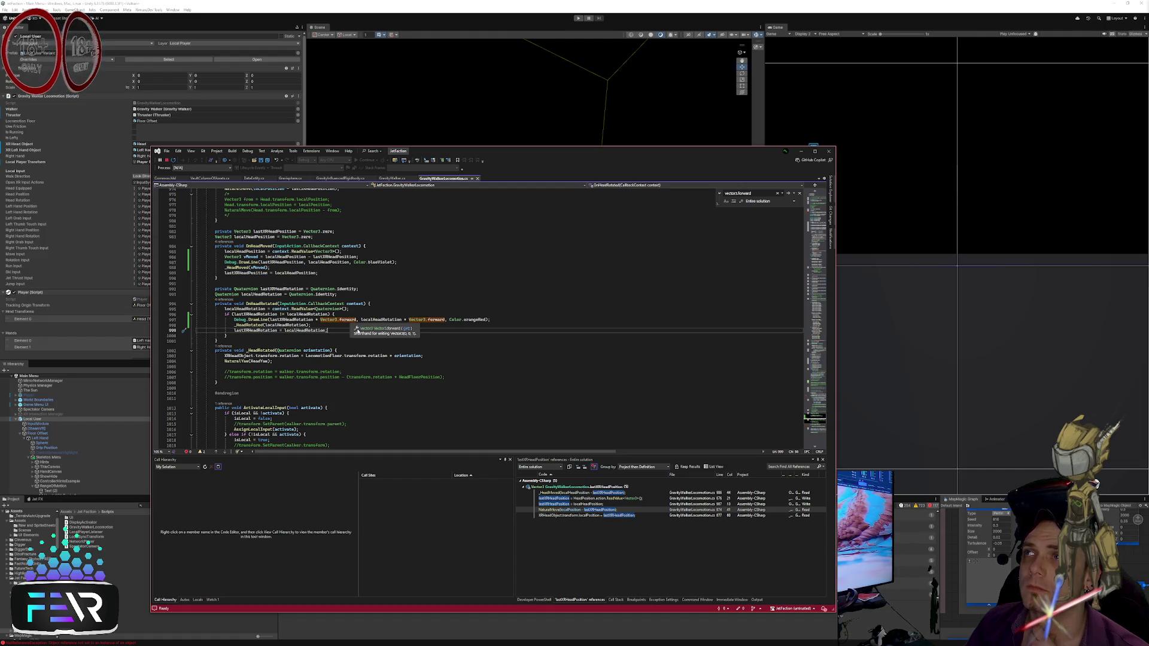
scroll(345, 329, down, 2)
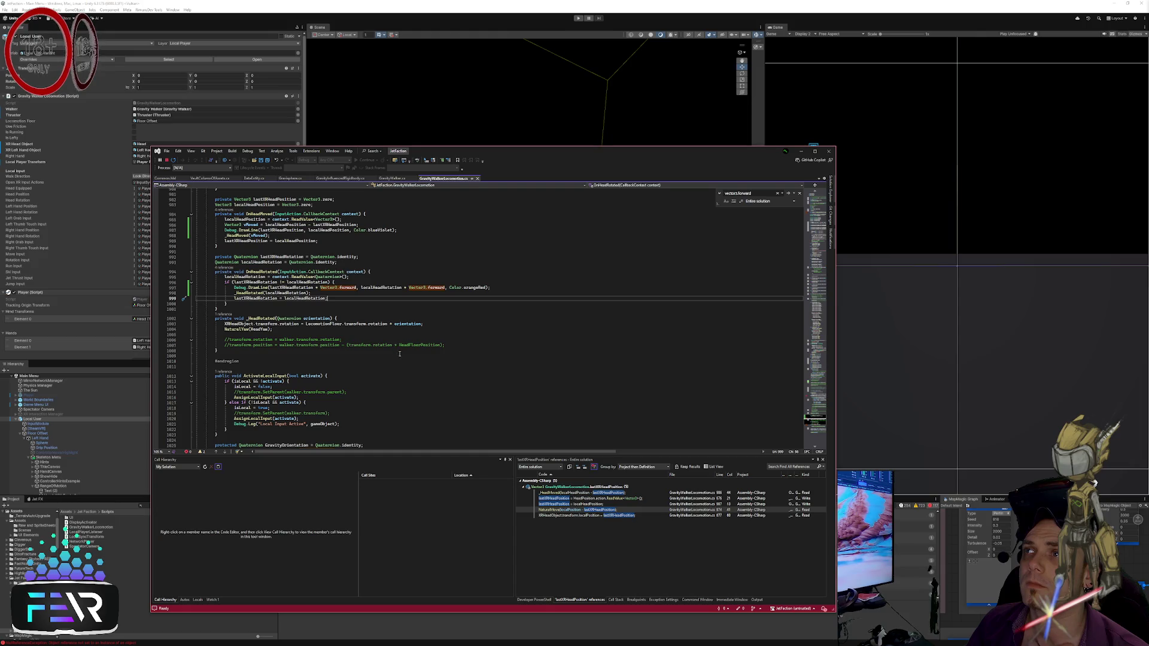
click(408, 336)
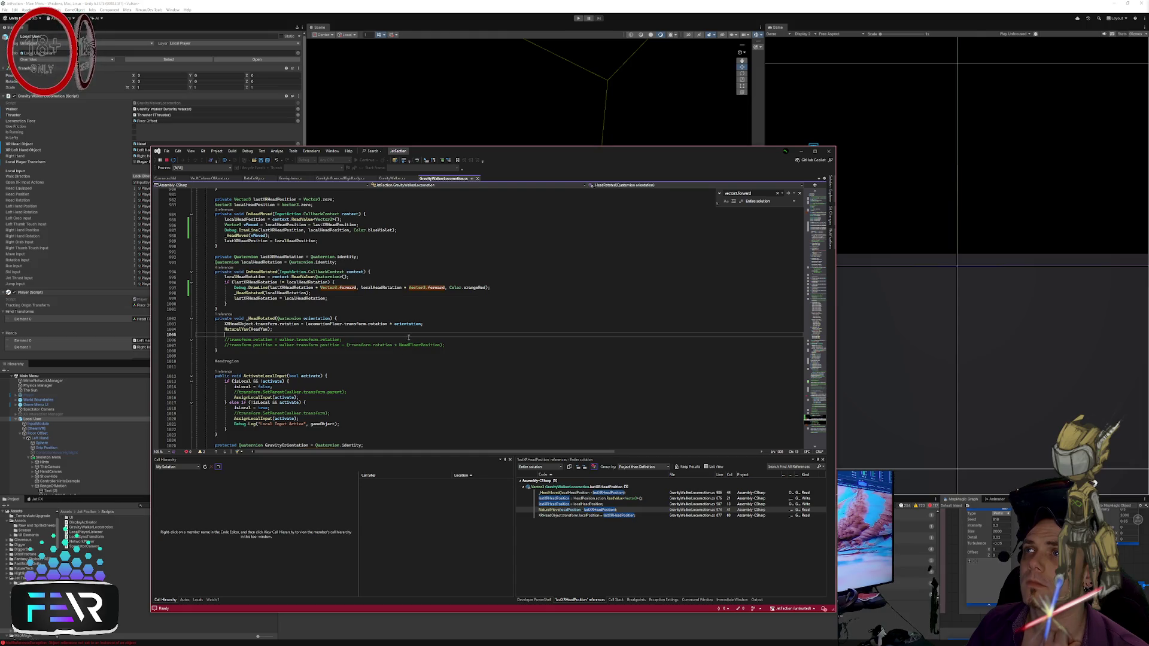
click(377, 330)
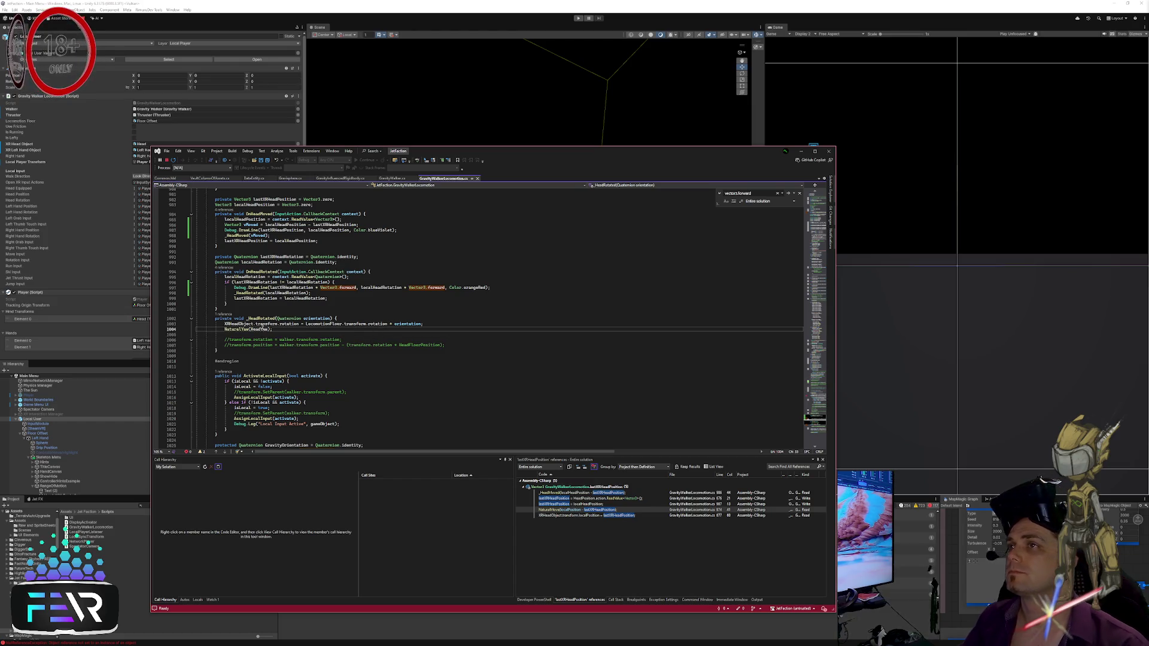
Step: Check the HeadYaw definition, save GravityWalkerLocomotion.cs, and bring Unity forward
right_click(259, 330)
click(297, 377)
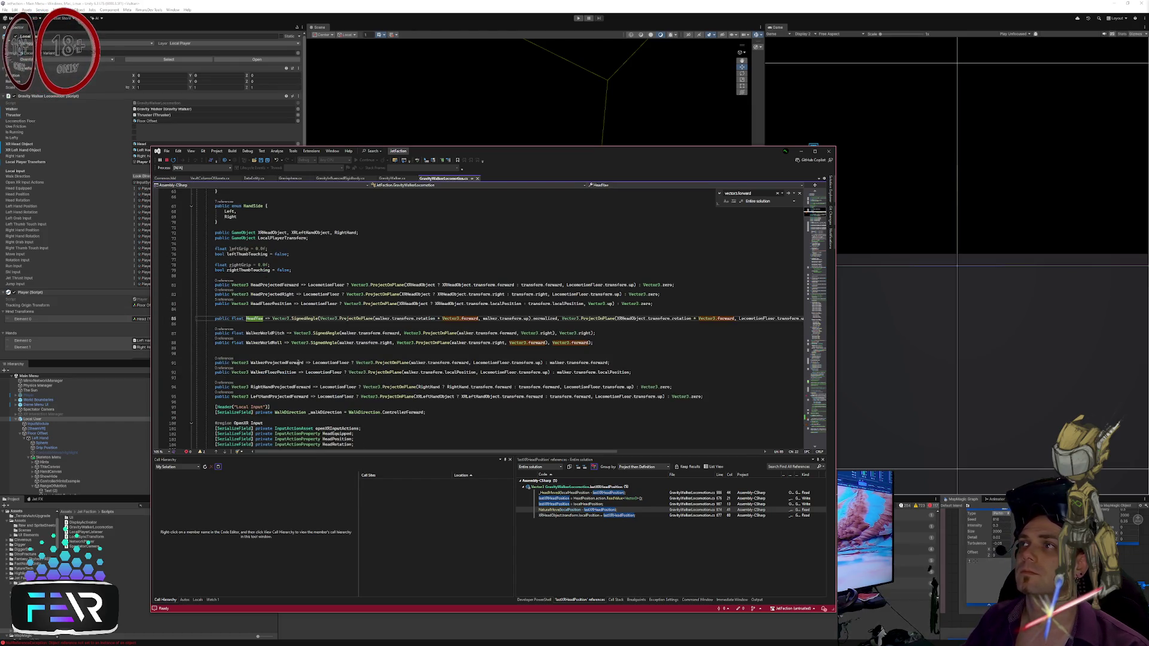
click(354, 324)
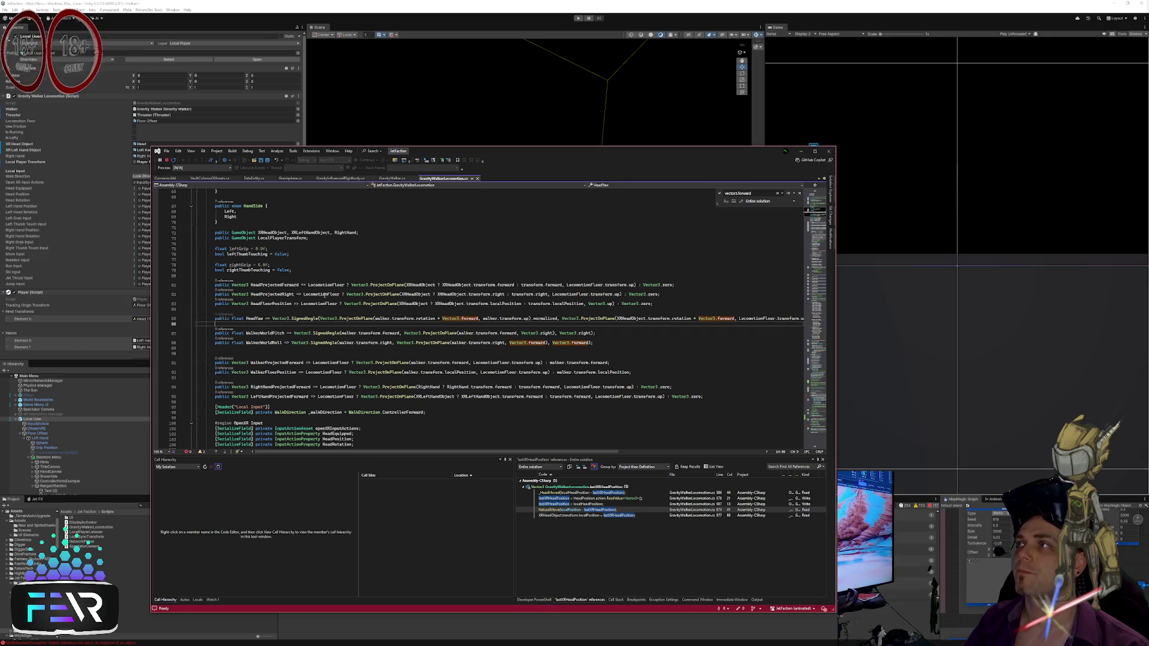
click(227, 162)
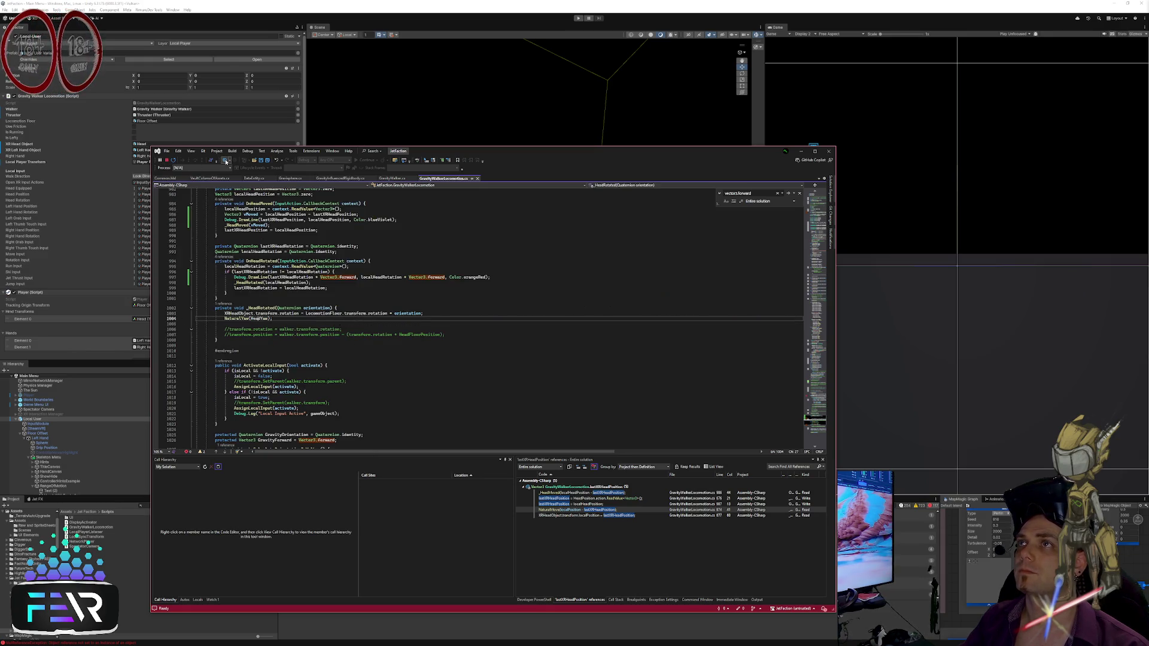
key(ctrl+s)
click(437, 333)
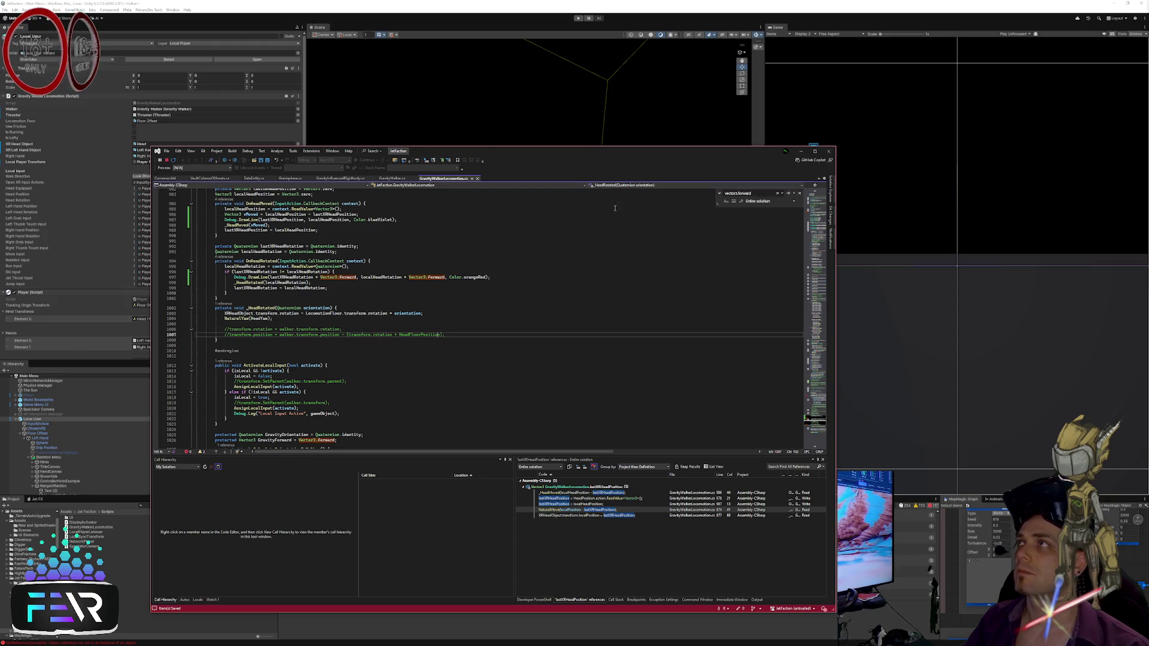
click(729, 17)
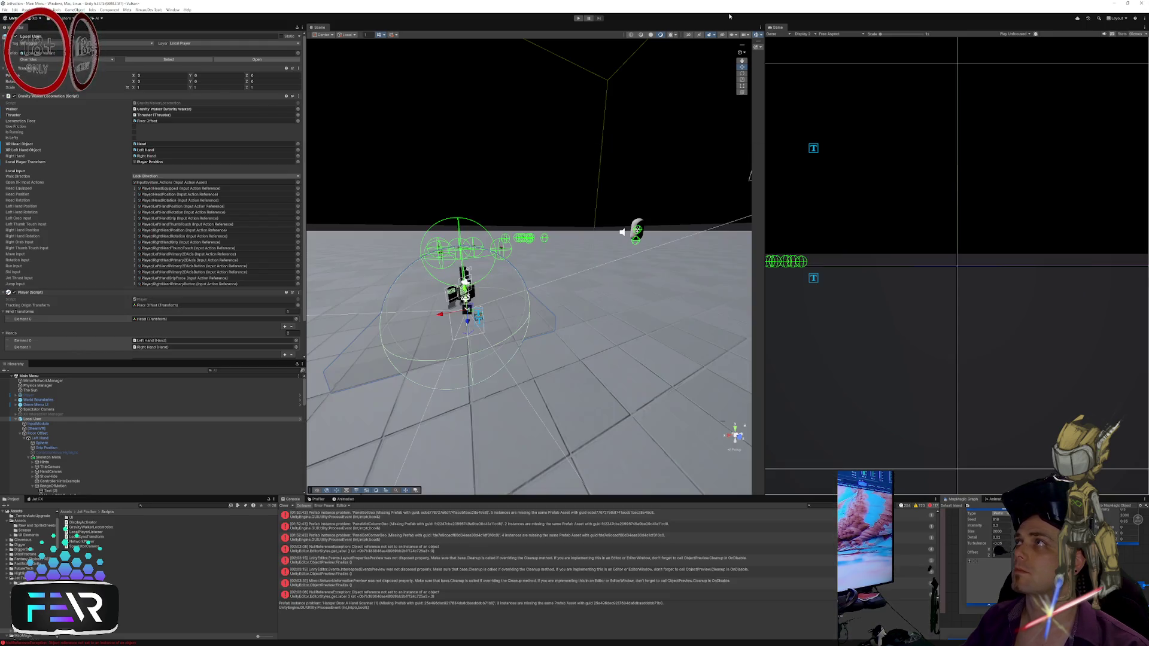
Step: Enter play mode and let Visual Studio pause at the NaturalMove breakpoint on line 897
click(578, 19)
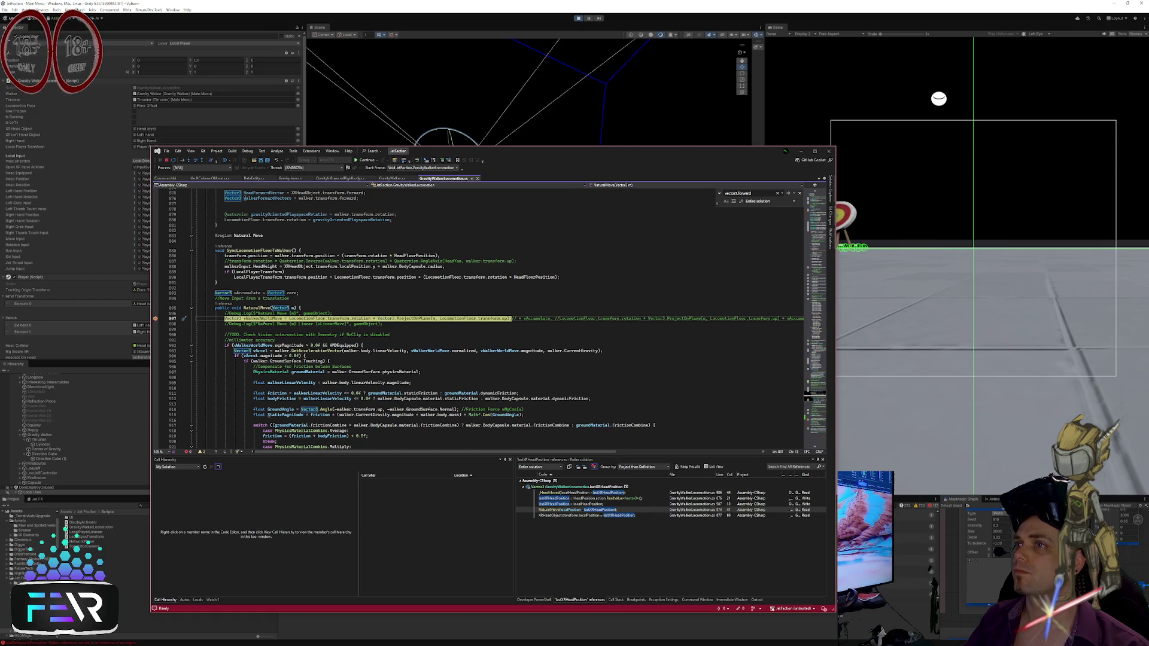
mouse_move(263, 319)
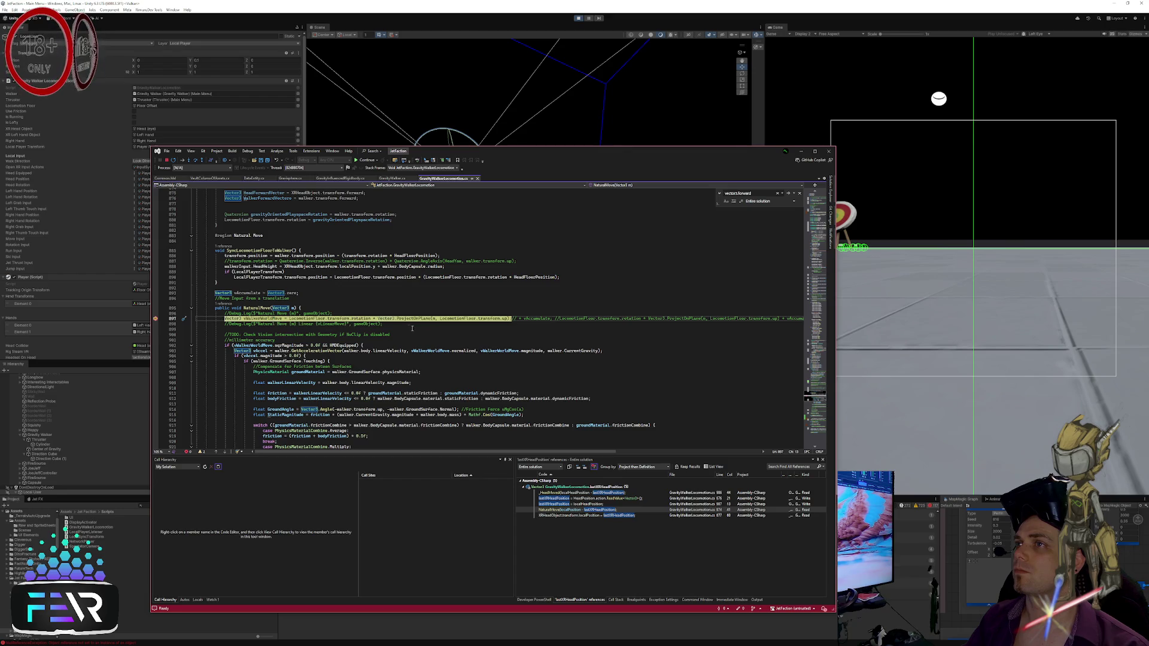
Step: Continue past the breakpoint, then give the line 897 breakpoint a vWalkerWorldMove.sqrMagnitude condition
right_click(413, 331)
click(443, 418)
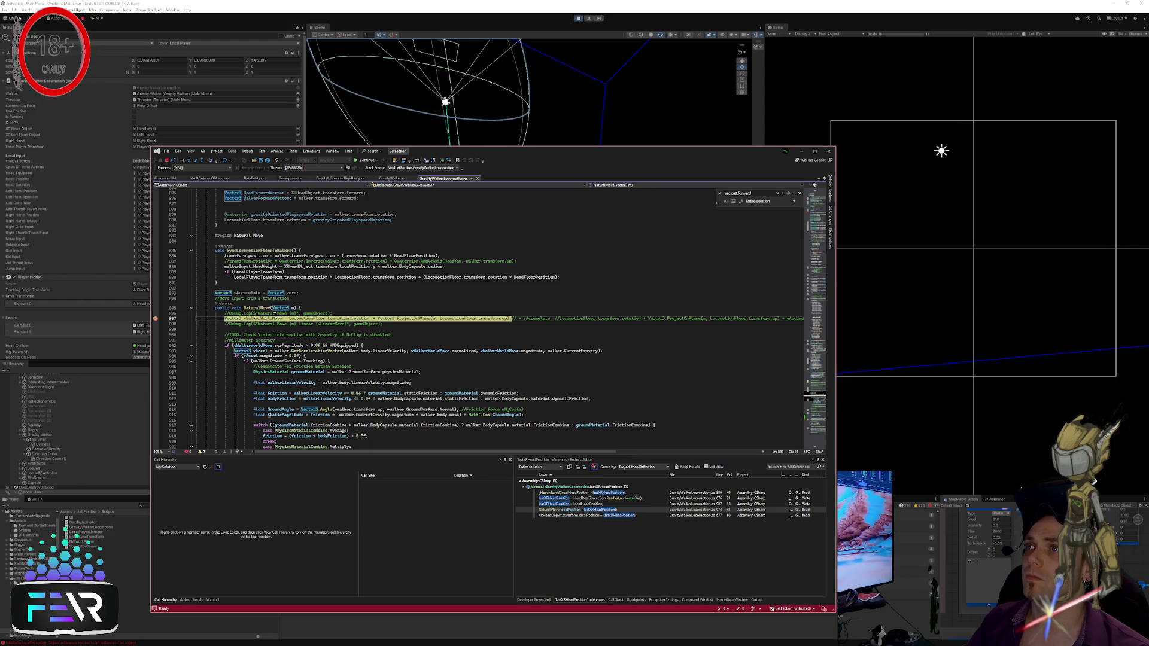
right_click(246, 322)
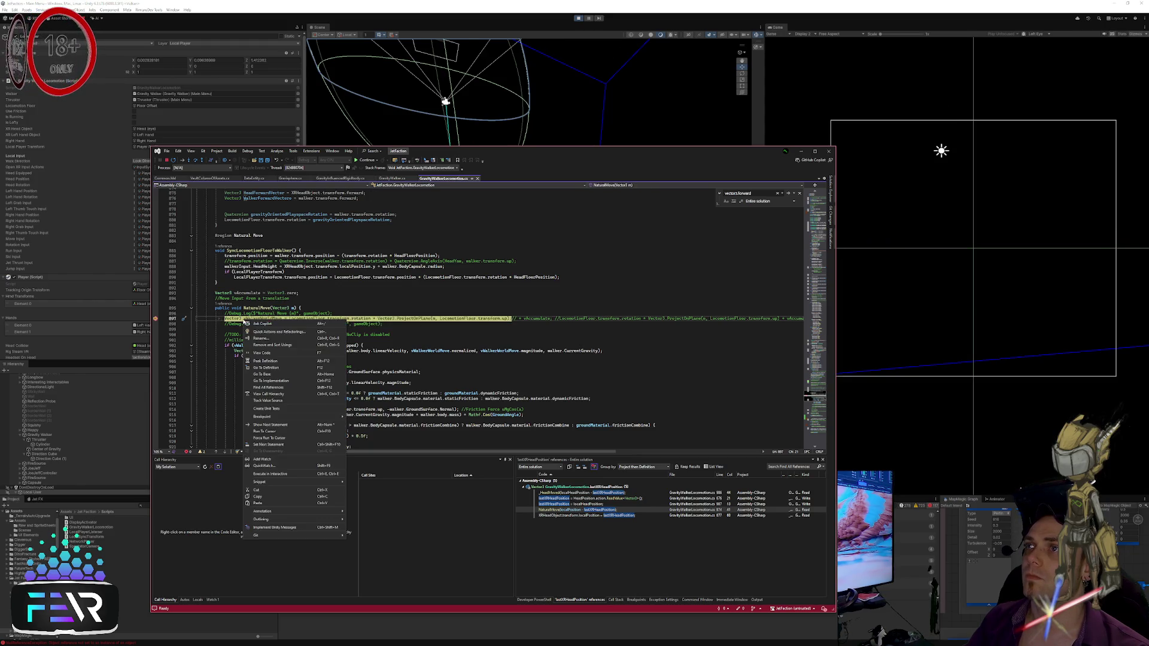
right_click(156, 320)
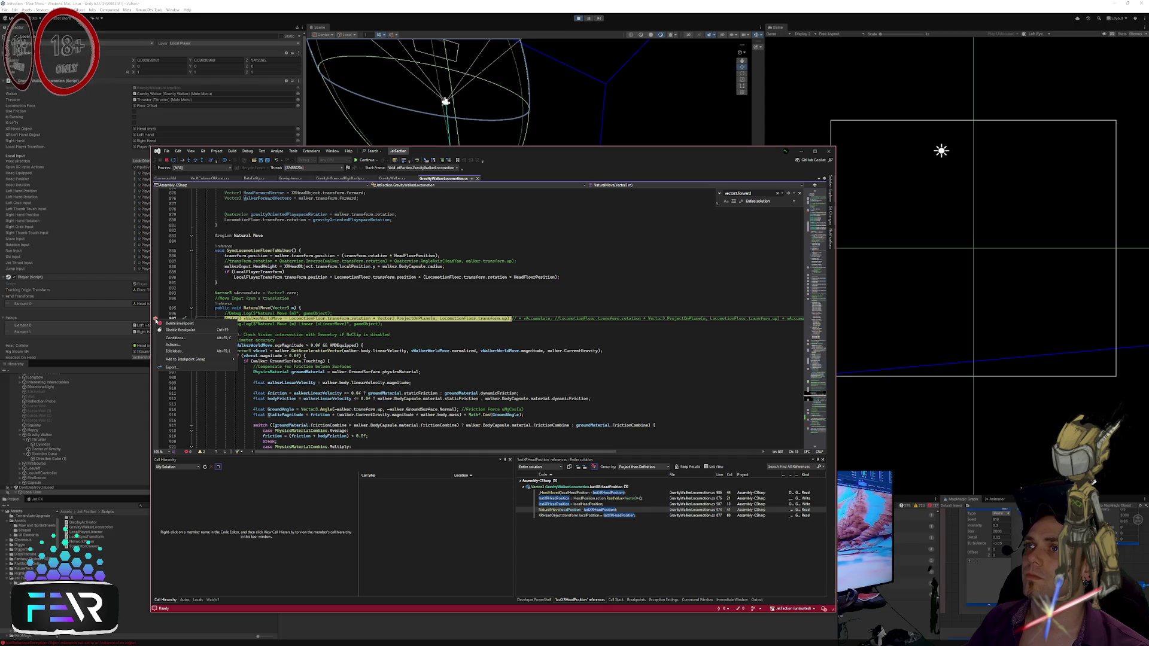
click(191, 337)
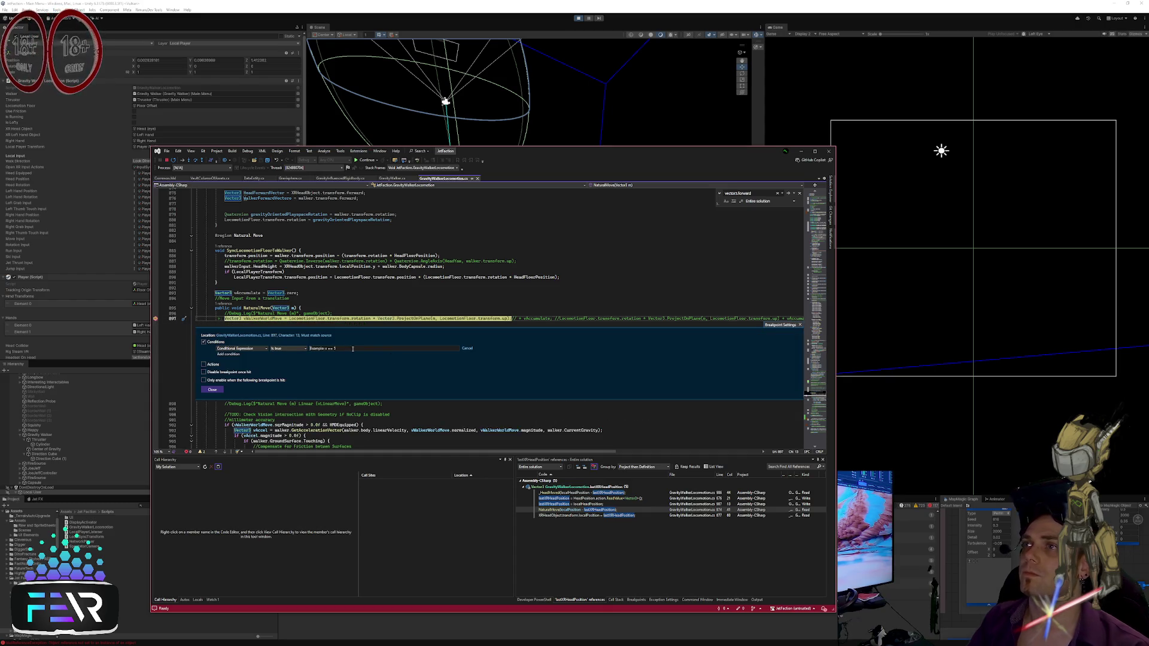
text(vWalker)
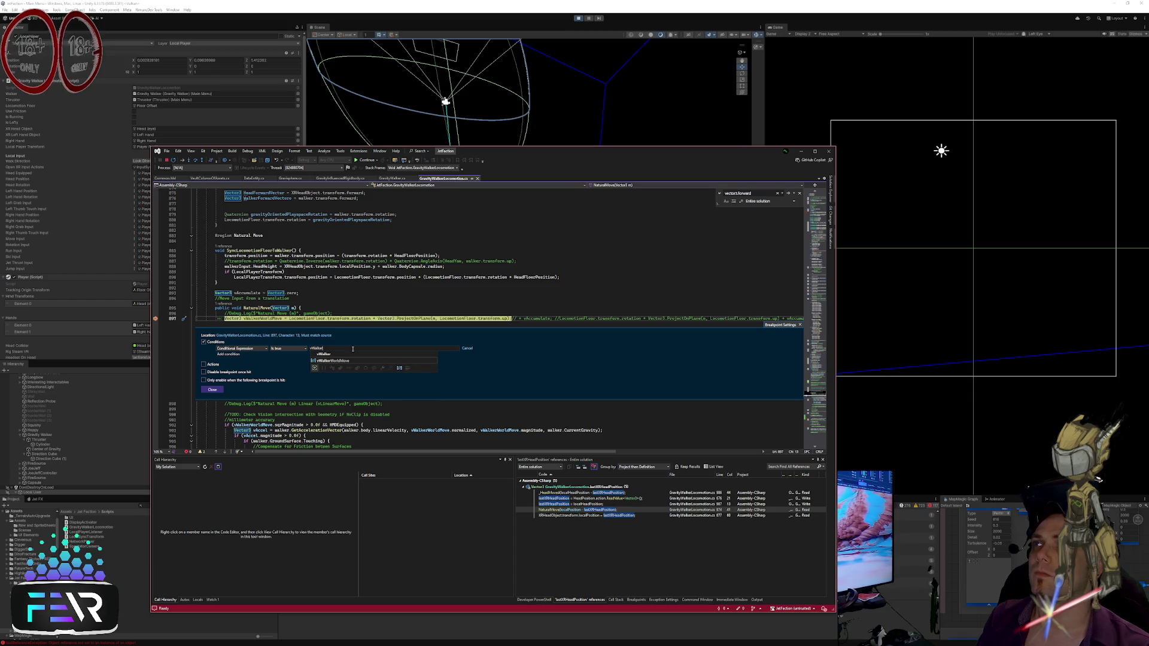
text(WorldMove.)
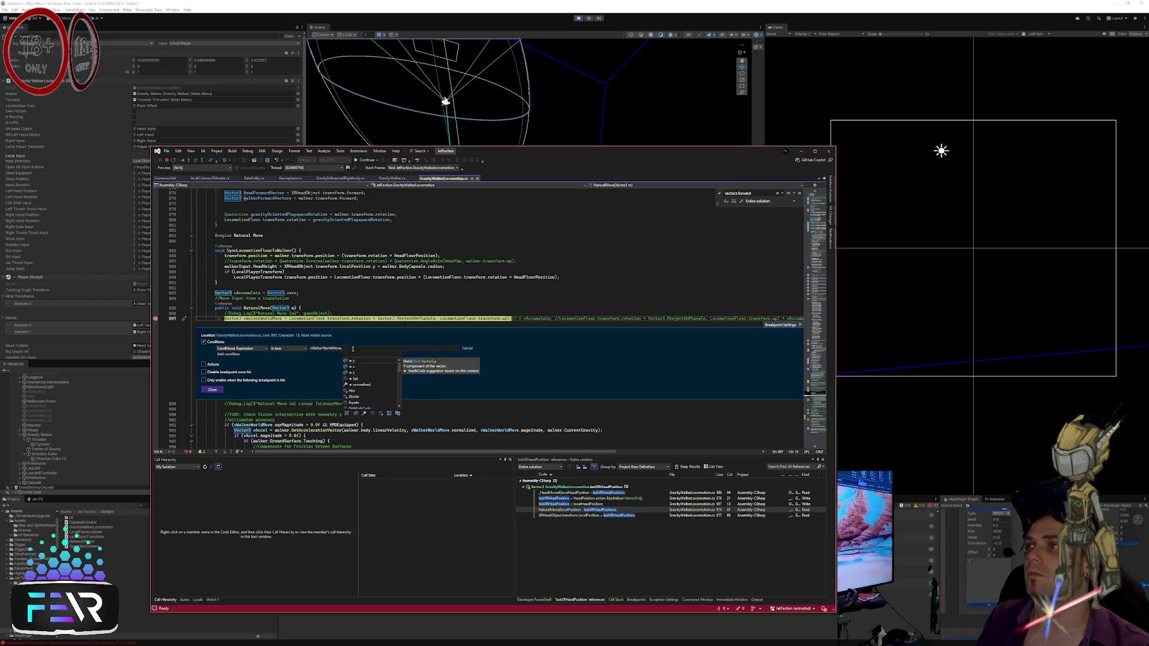
text(sqrMagnitude > 0.0f)
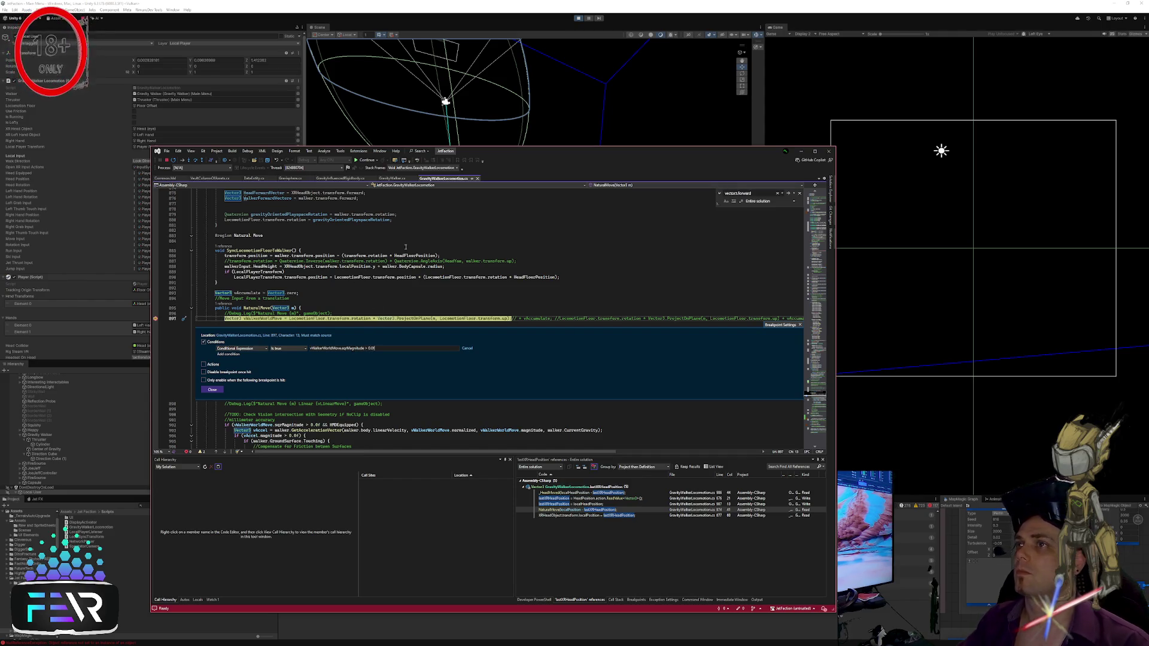
click(419, 308)
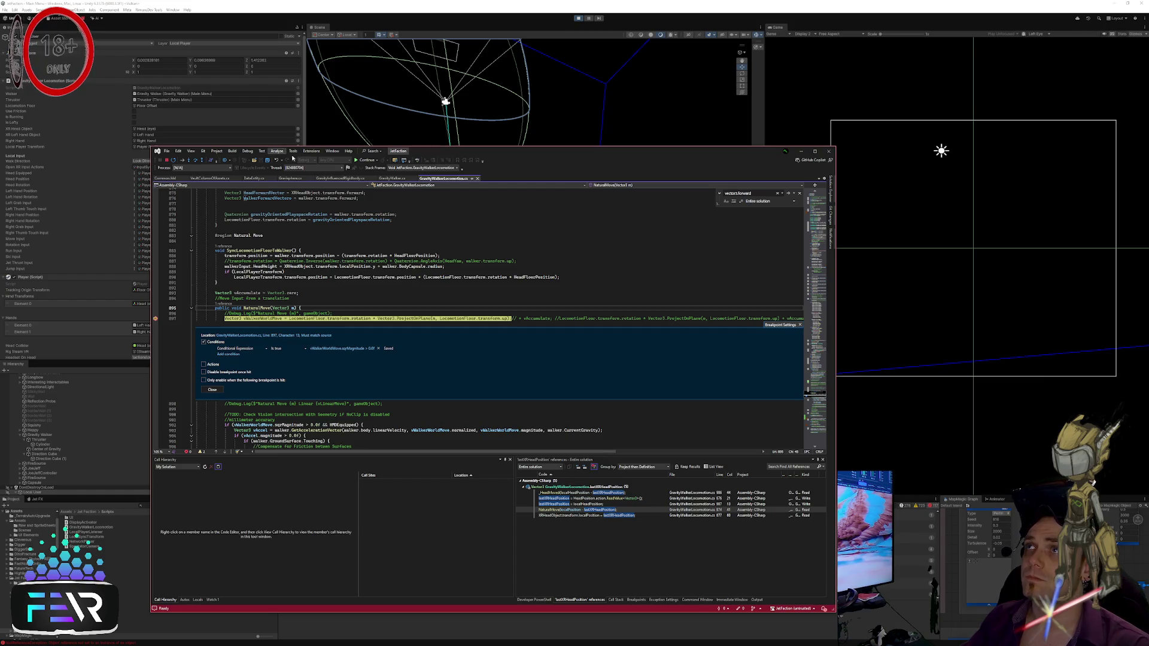
Step: Resume the paused game and switch back to the Unity editor
click(361, 161)
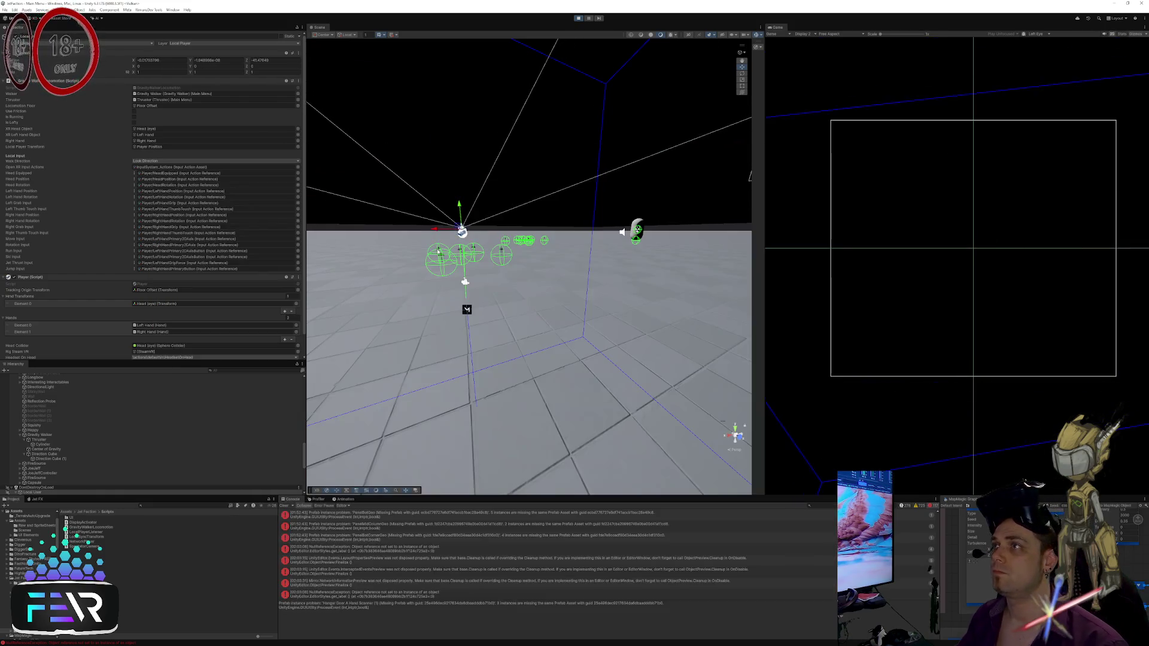
key(alt+Tab)
click(508, 285)
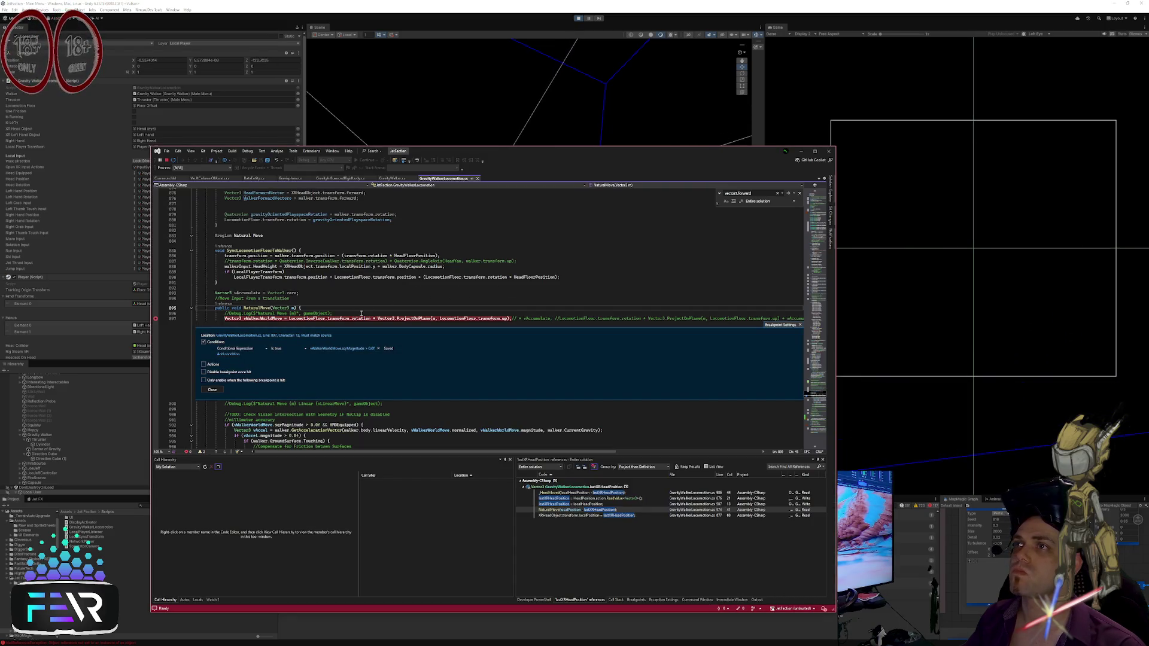
click(363, 312)
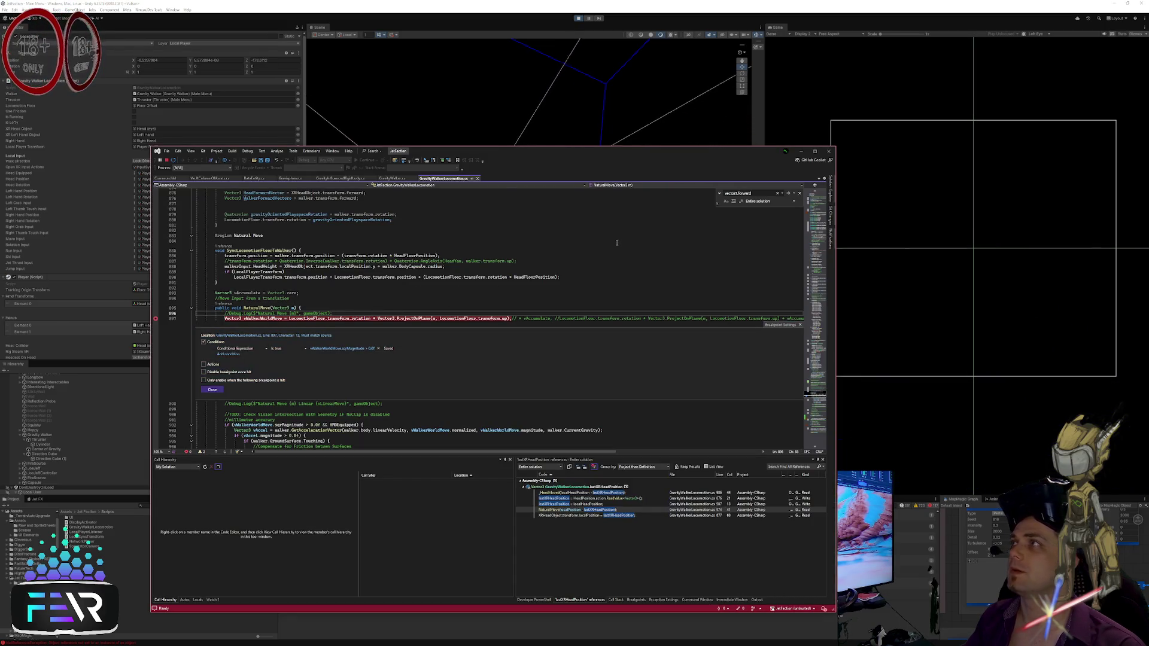
key(alt+Tab)
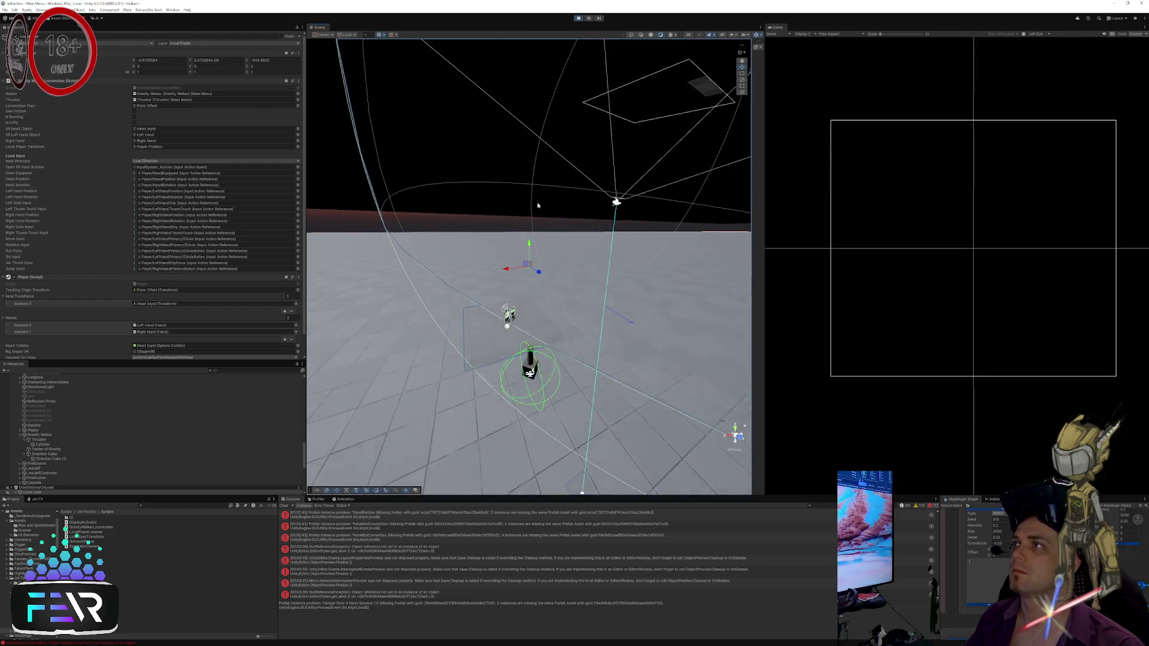
Step: Select the InputModule object in the Scene view
click(534, 179)
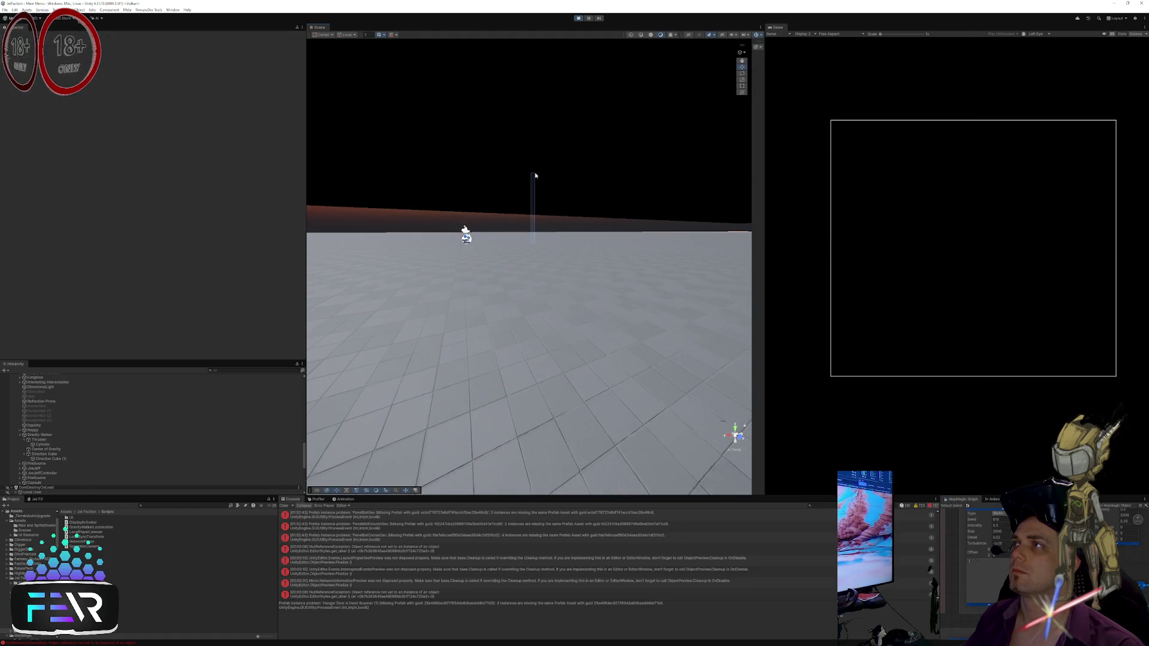
click(464, 233)
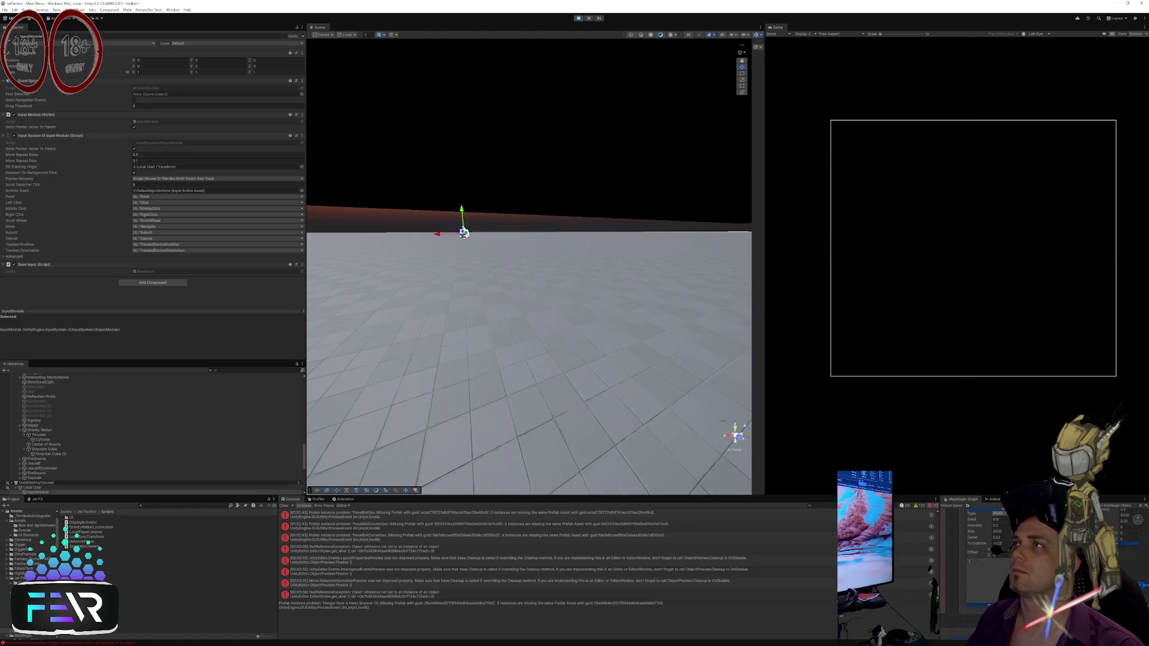
click(531, 210)
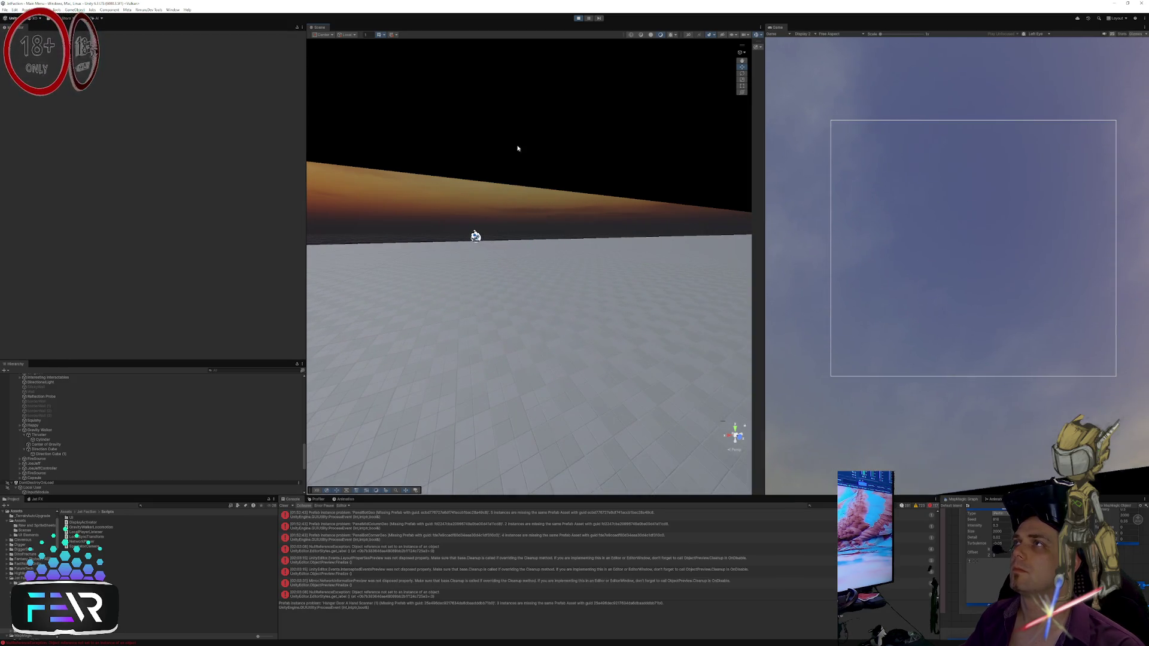
click(472, 235)
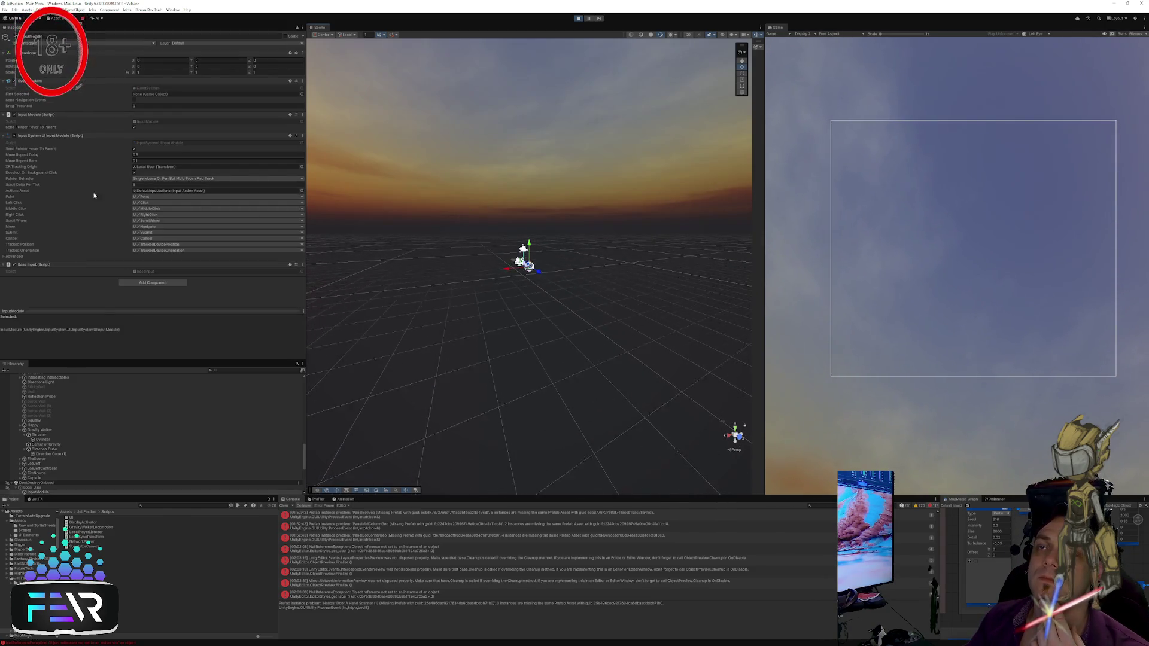
scroll(87, 411, up, 5)
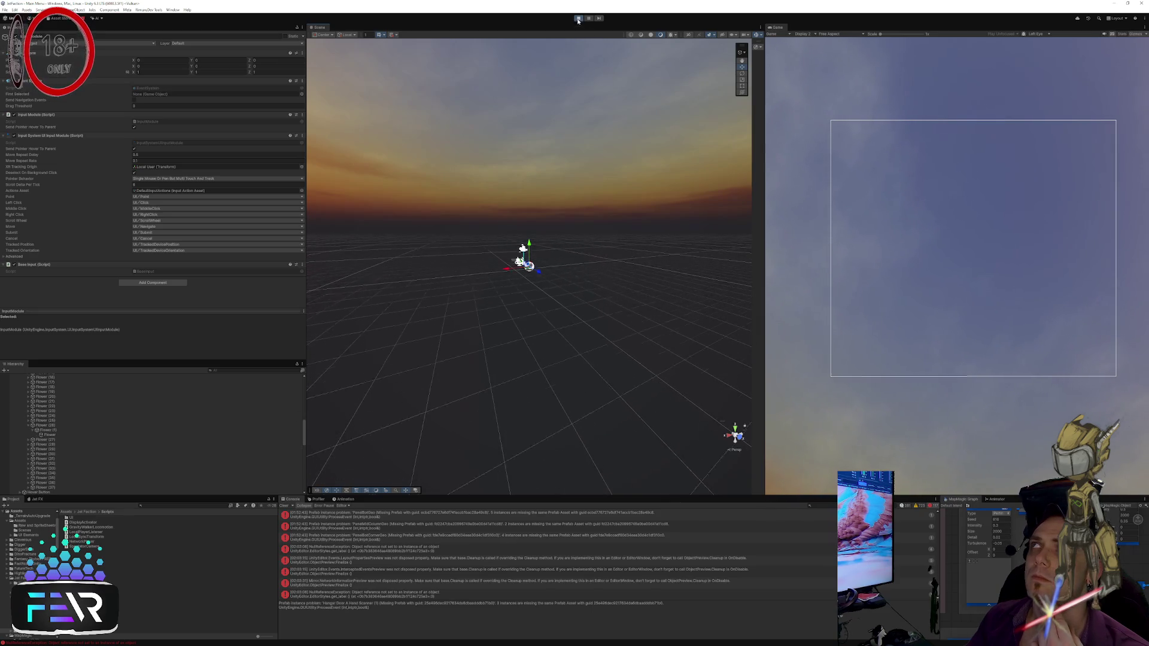
Step: Stop play mode and select the Gravity Walker capsule in the scene
click(578, 18)
mouse_move(520, 314)
mouse_down()
mouse_move(597, 277)
mouse_move(584, 292)
mouse_move(574, 281)
mouse_up()
click(529, 233)
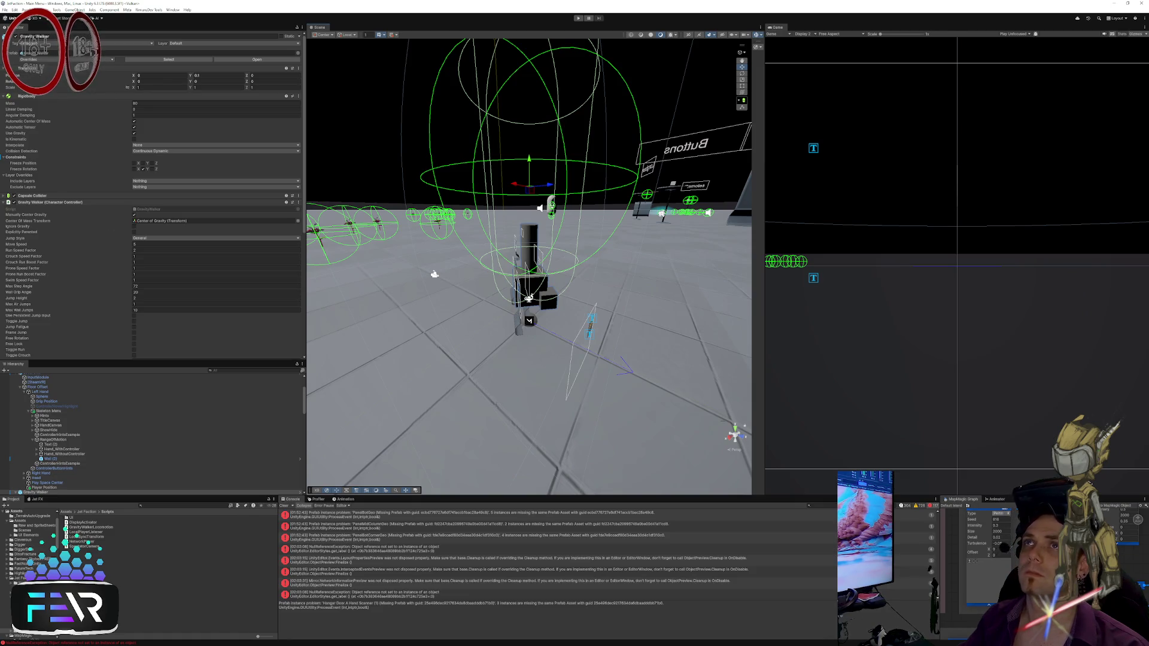
click(74, 197)
click(74, 196)
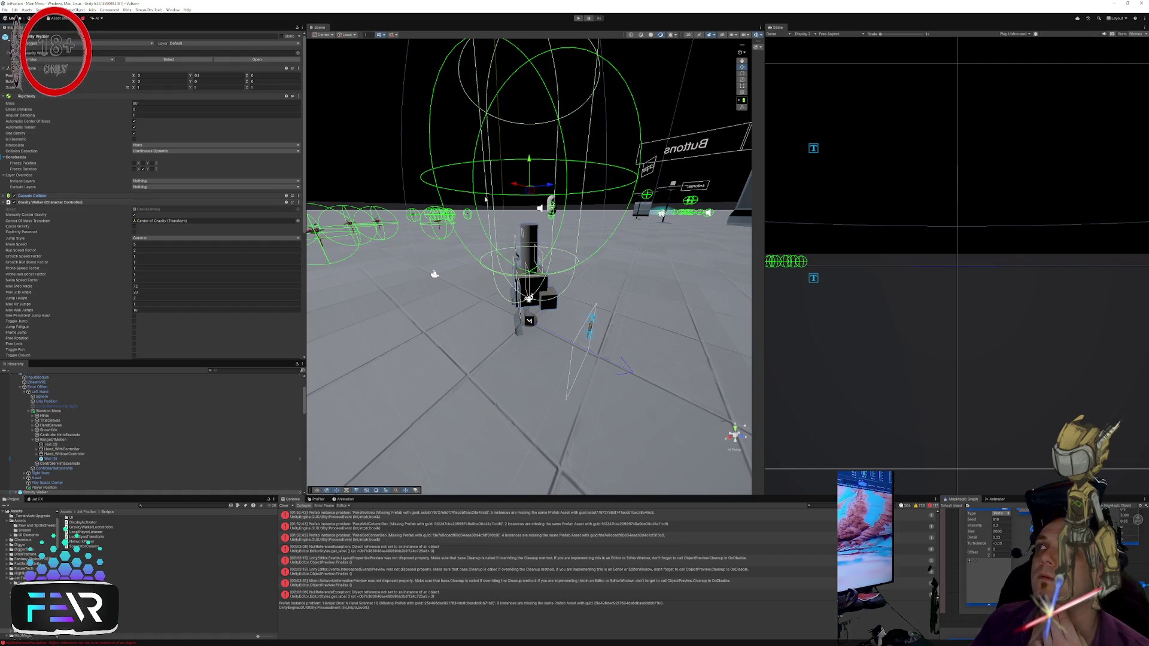
click(535, 233)
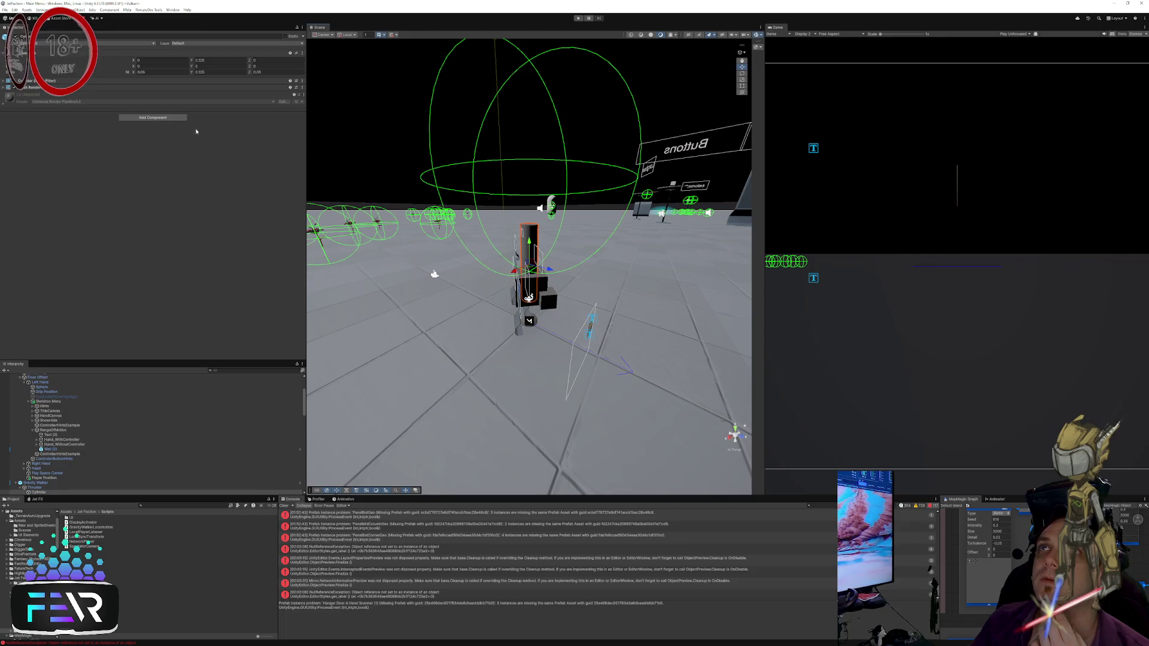
key(f)
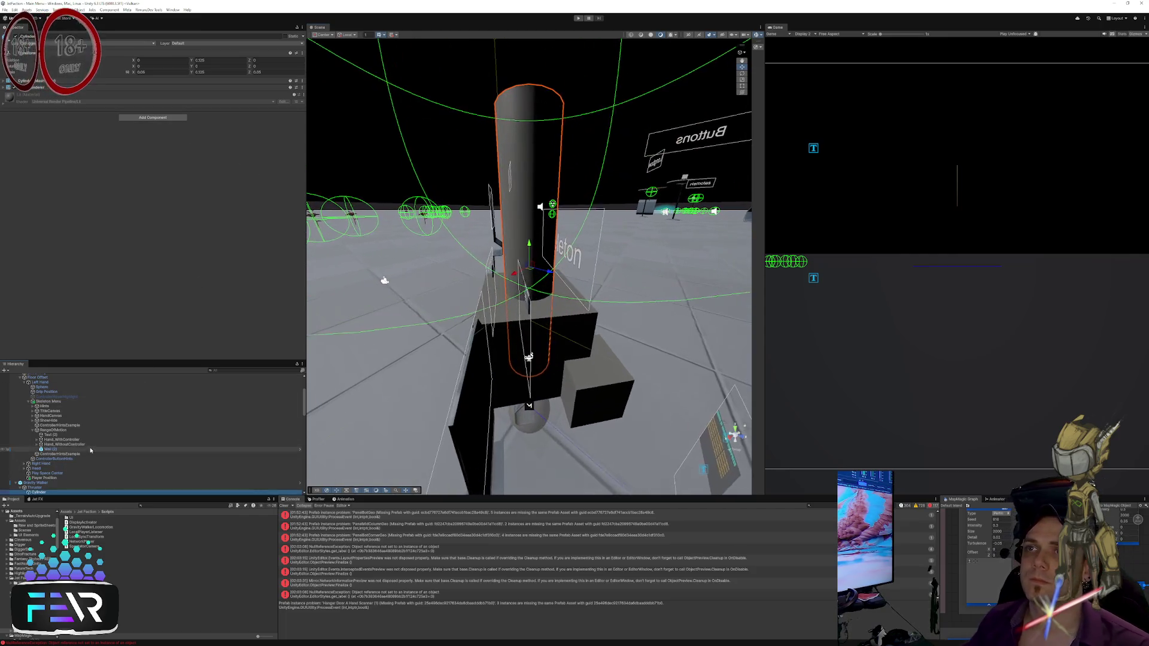
scroll(143, 453, down, 3)
click(41, 443)
click(53, 449)
click(50, 453)
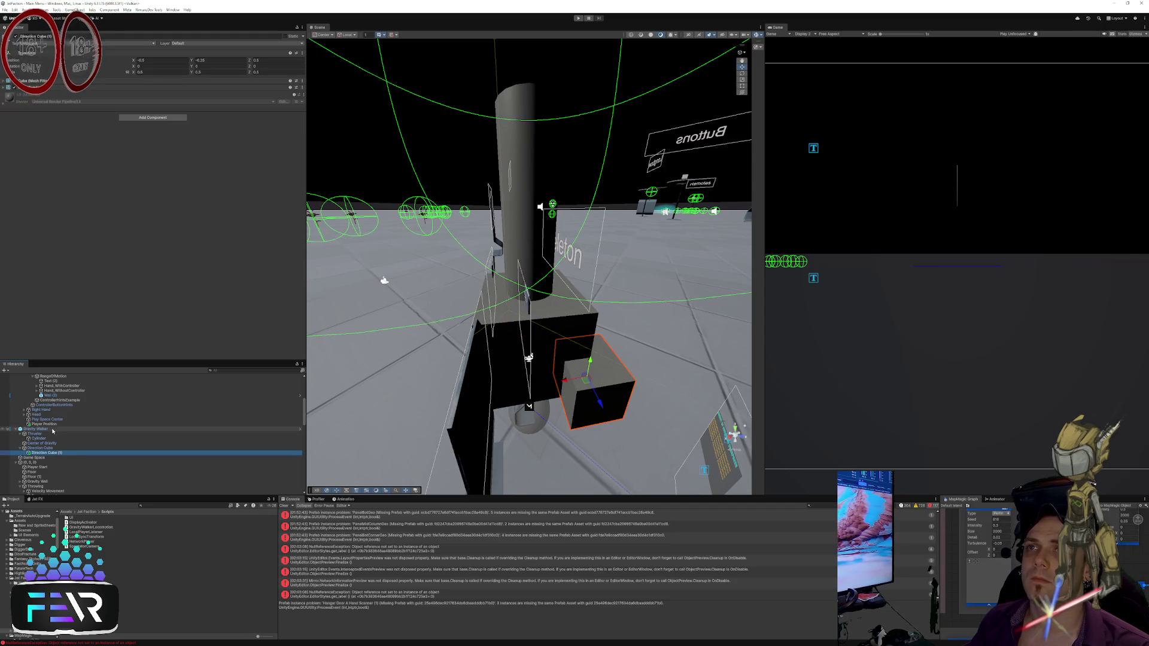
double_click(52, 433)
double_click(51, 429)
scroll(55, 431, down, 1)
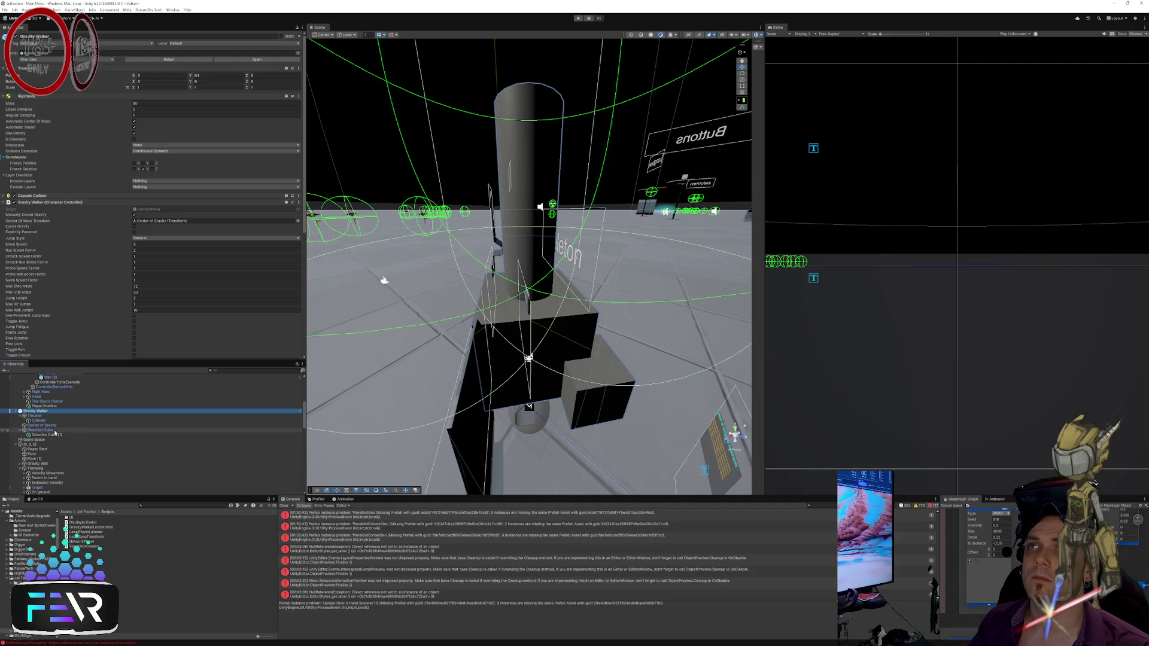
scroll(54, 431, down, 2)
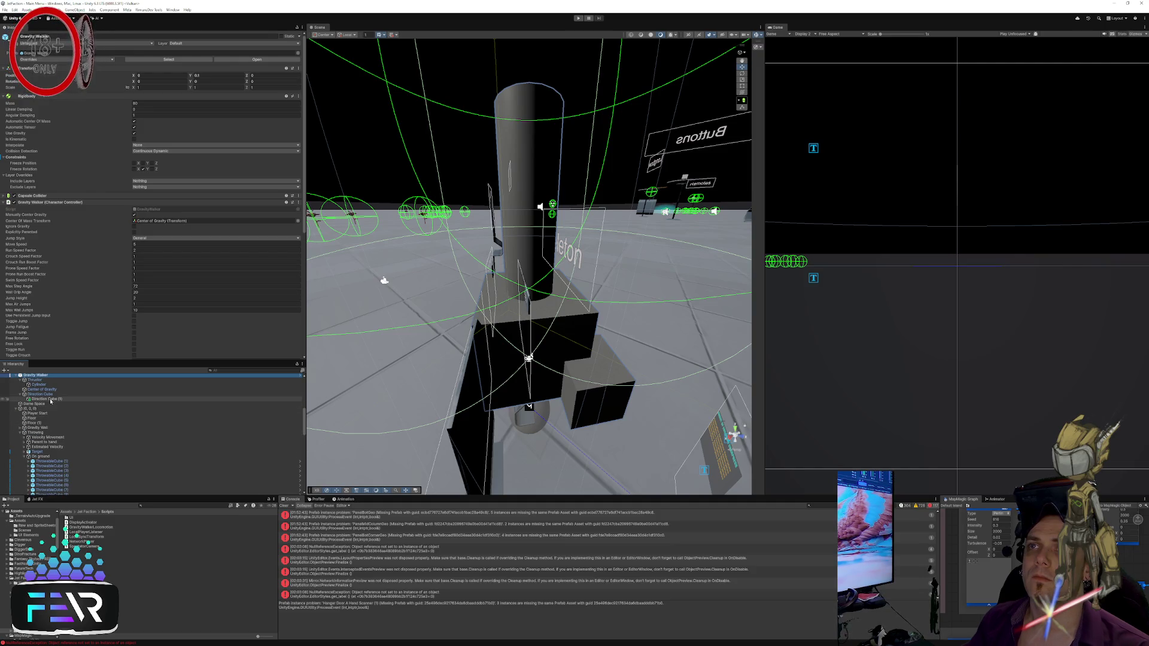
click(50, 405)
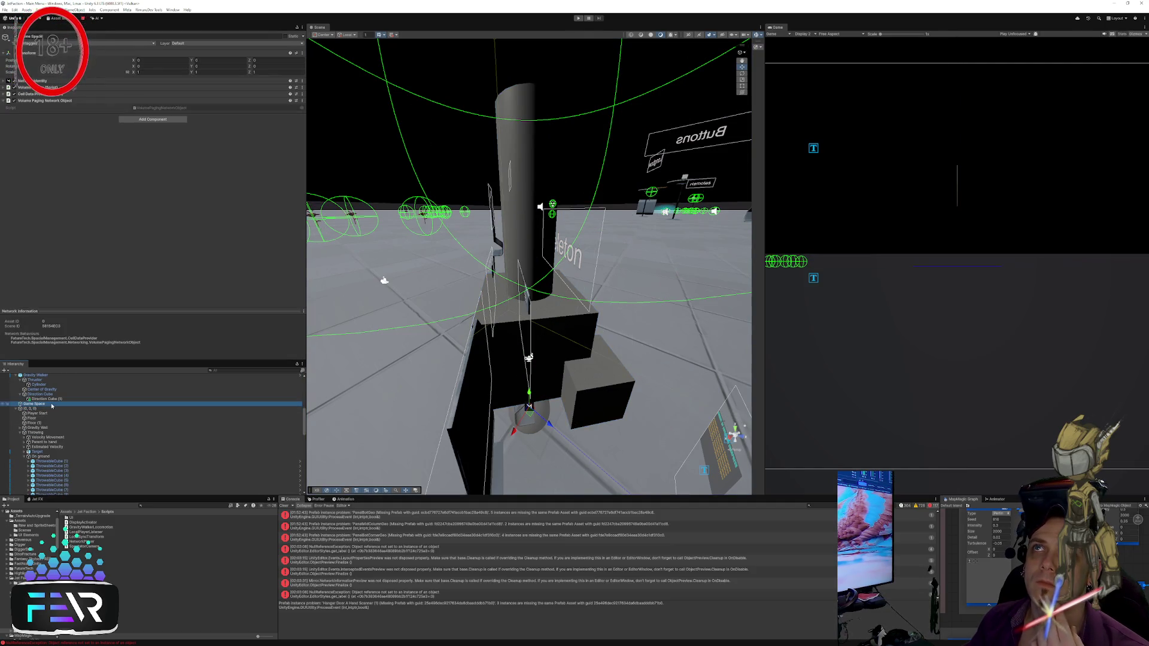
click(52, 410)
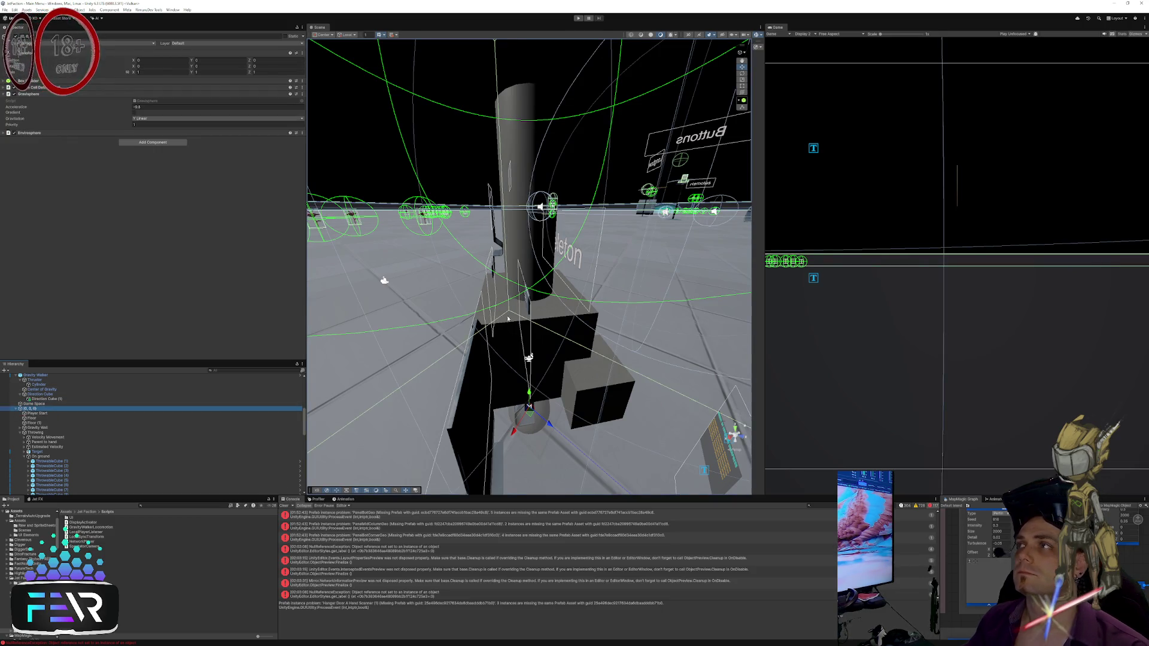
Step: Inspect the Direction Cube and its child Direction Cube (1), then select the parent Gravity Walker
key(f)
key(w)
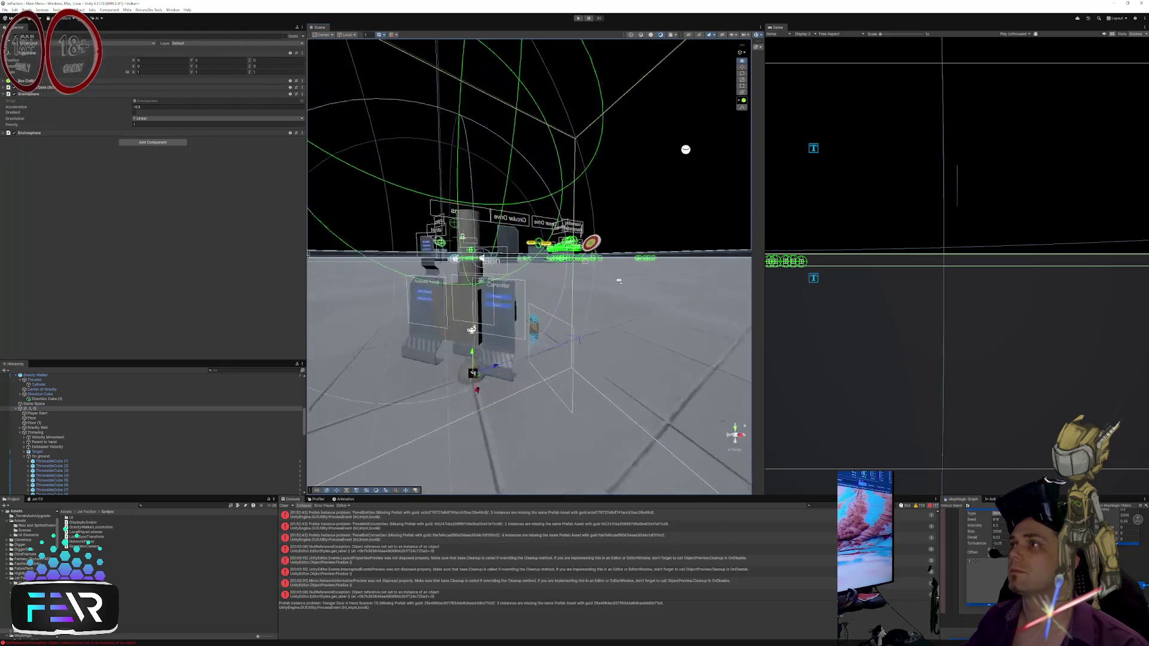
key(w)
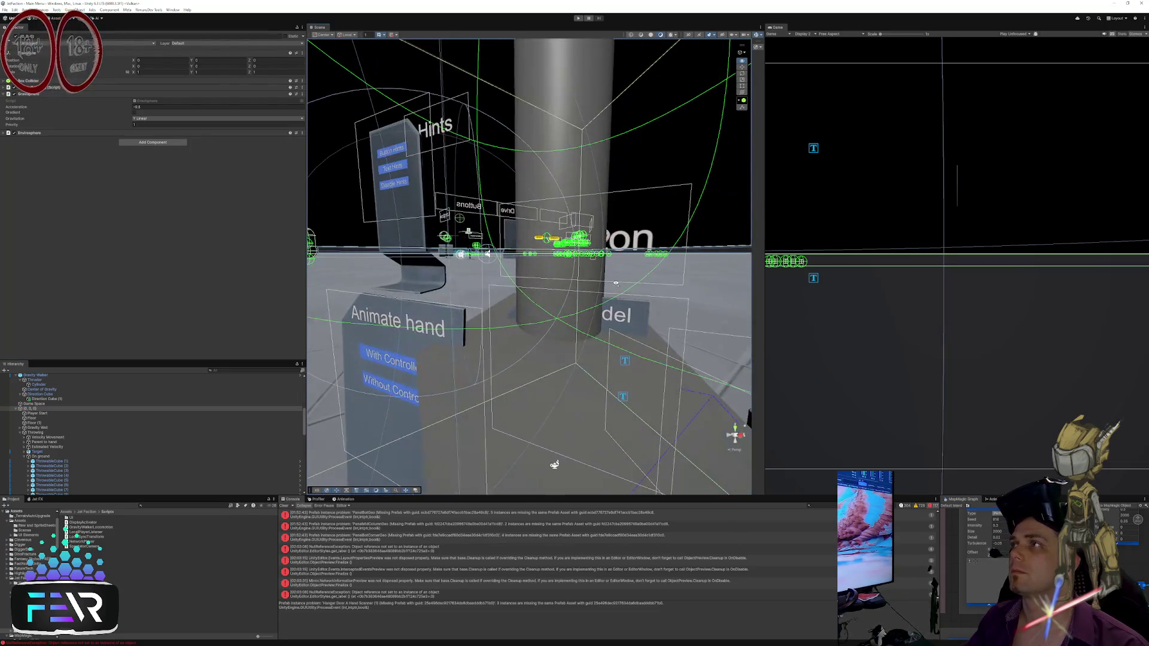
key(s)
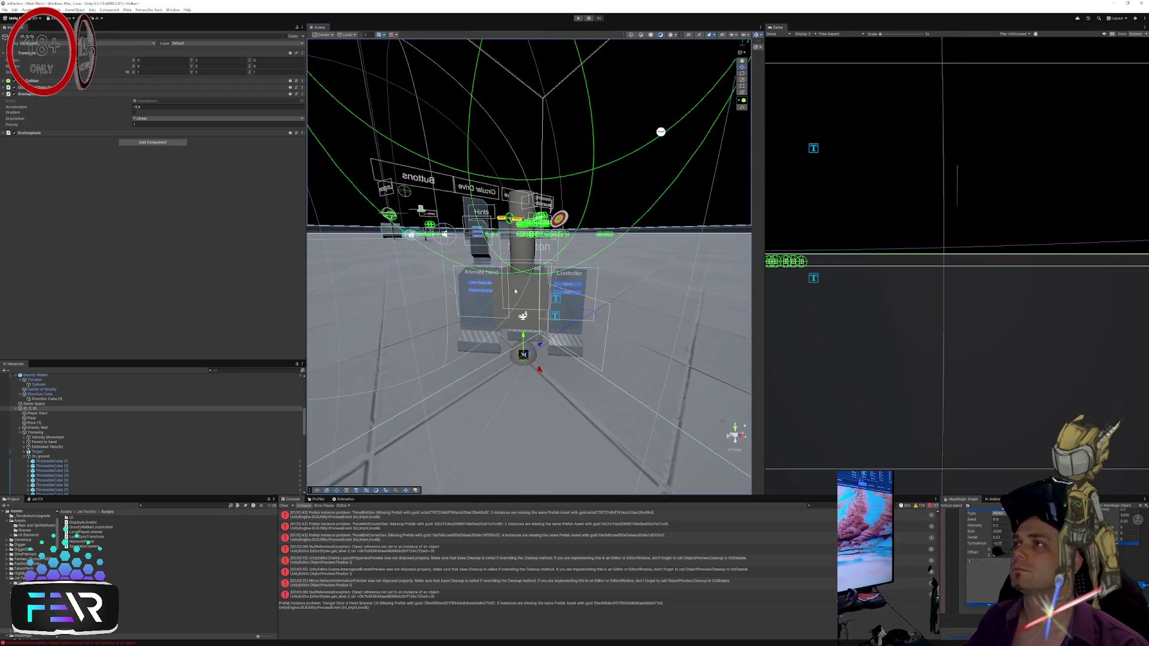
click(517, 290)
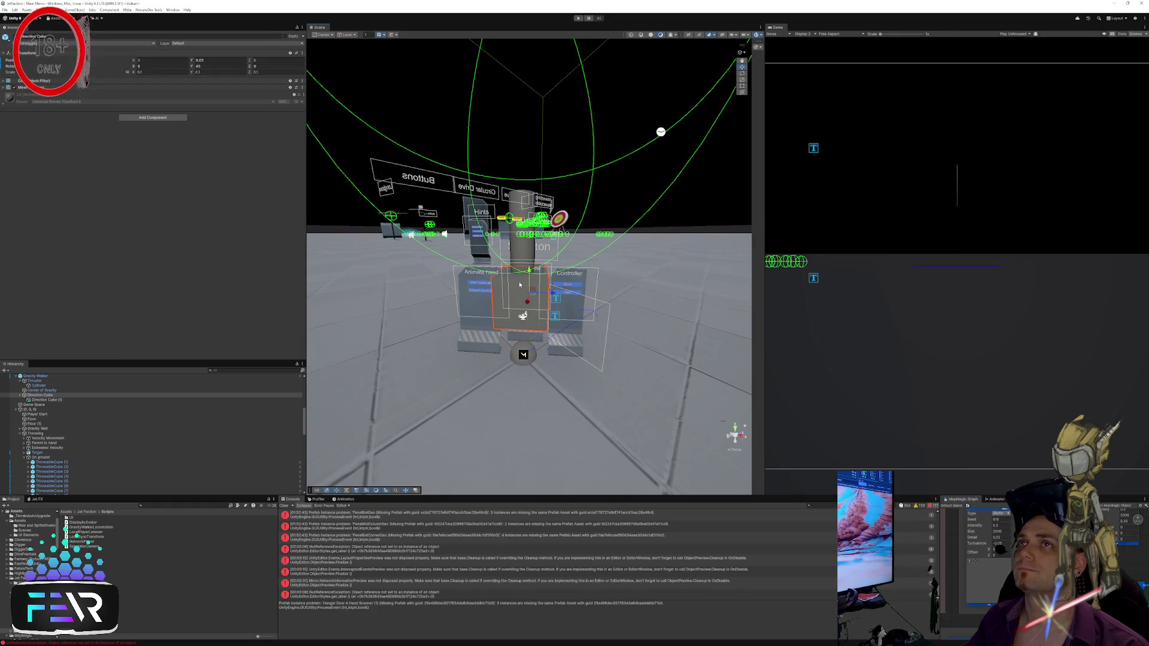
key(s)
key(w)
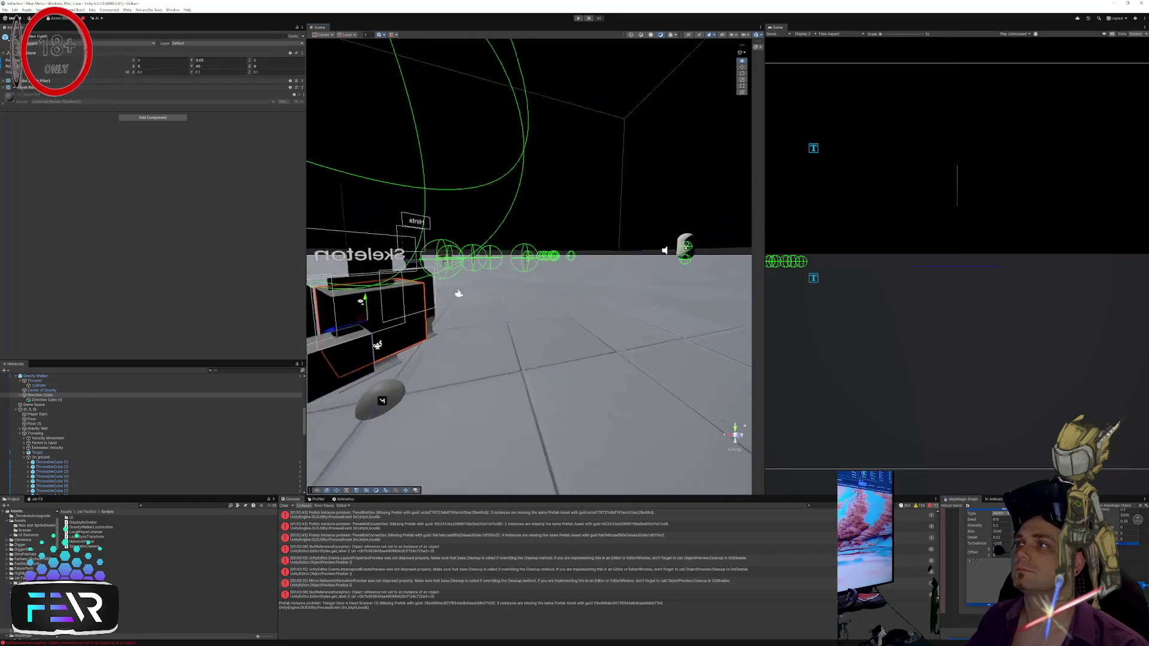
click(569, 348)
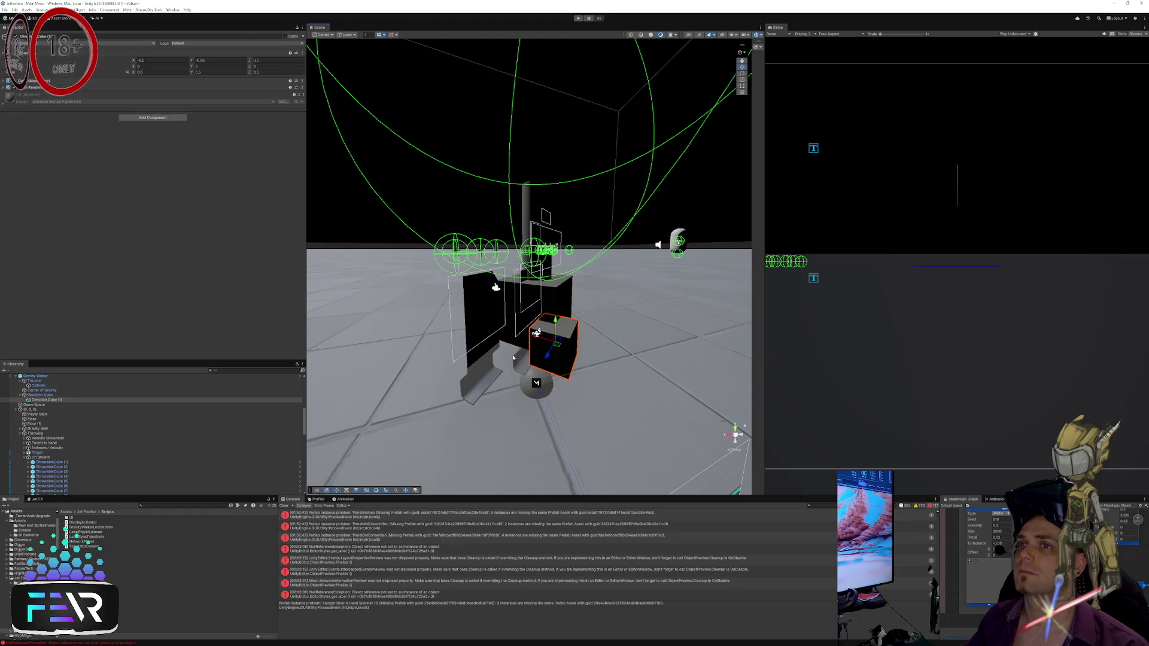
key(Up)
key(Up)
key(Up)
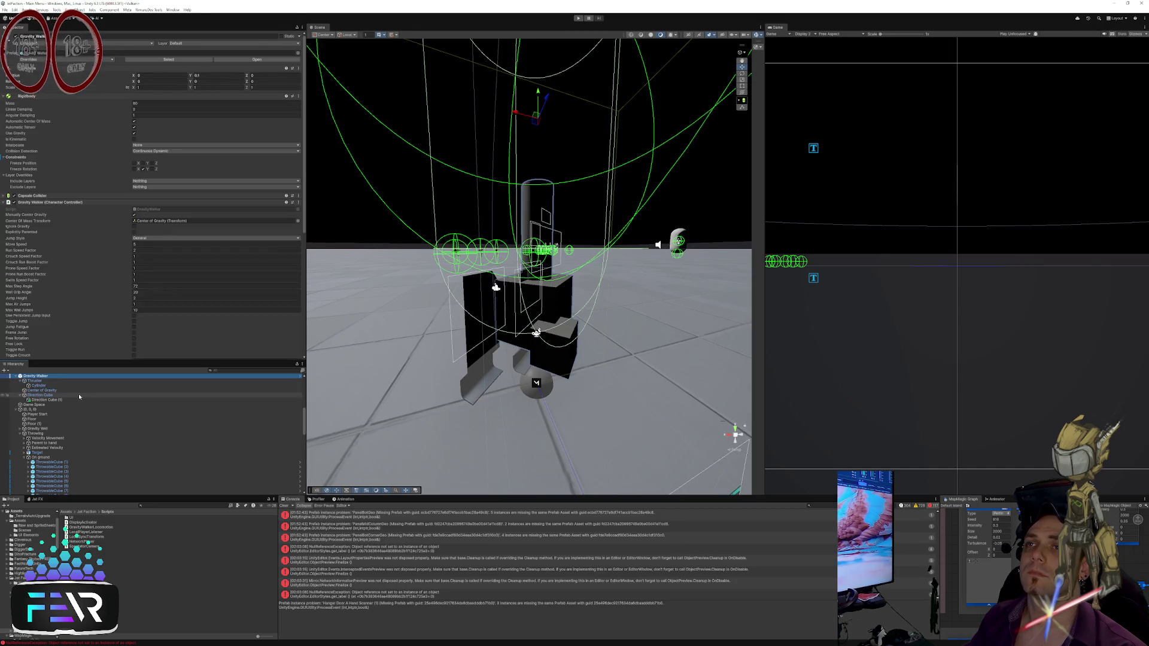
Step: Enable Explicitly Parented, review the jump styles, and collapse the Gravity Walker section
scroll(103, 280, down, 3)
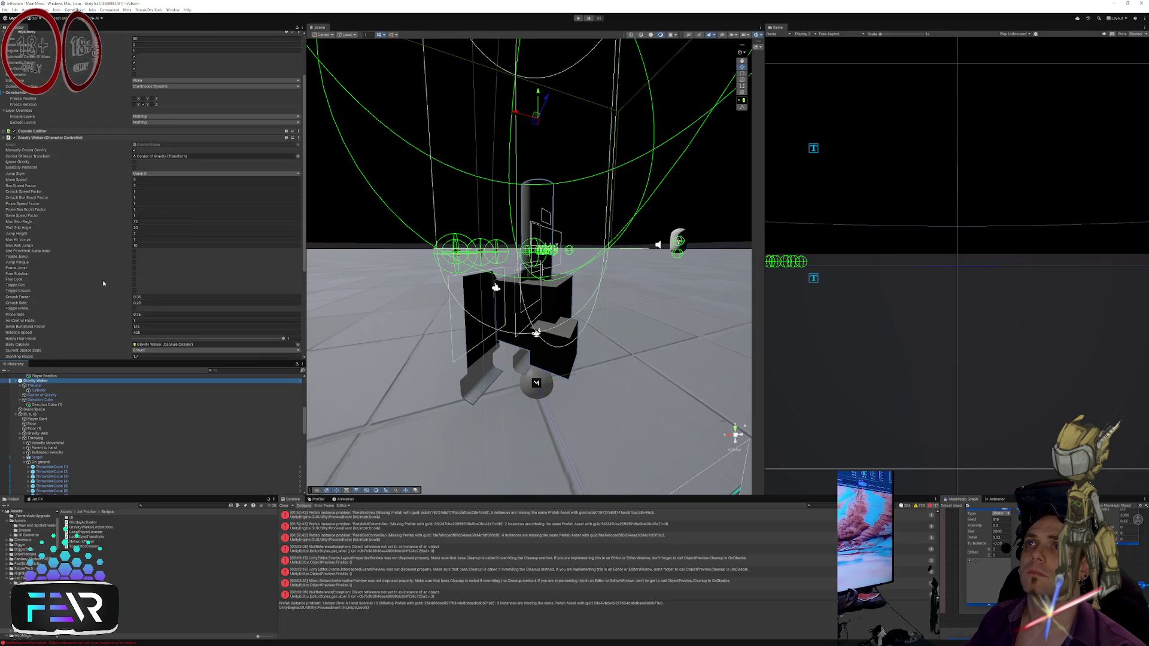
scroll(103, 284, down, 6)
scroll(102, 285, up, 9)
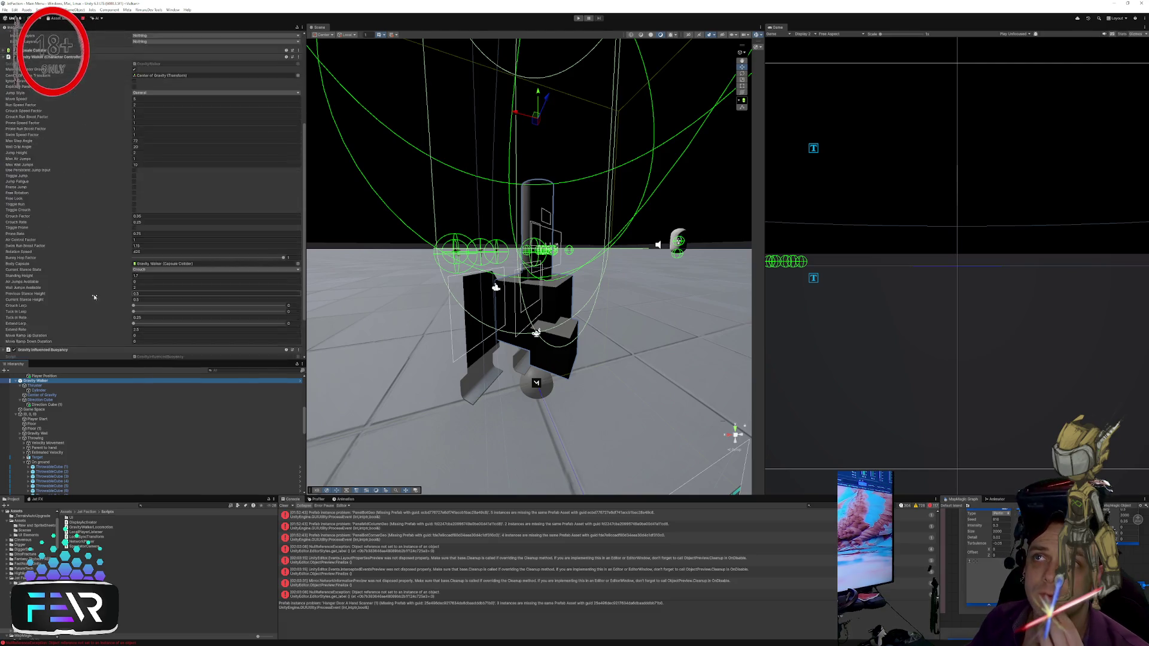
click(88, 286)
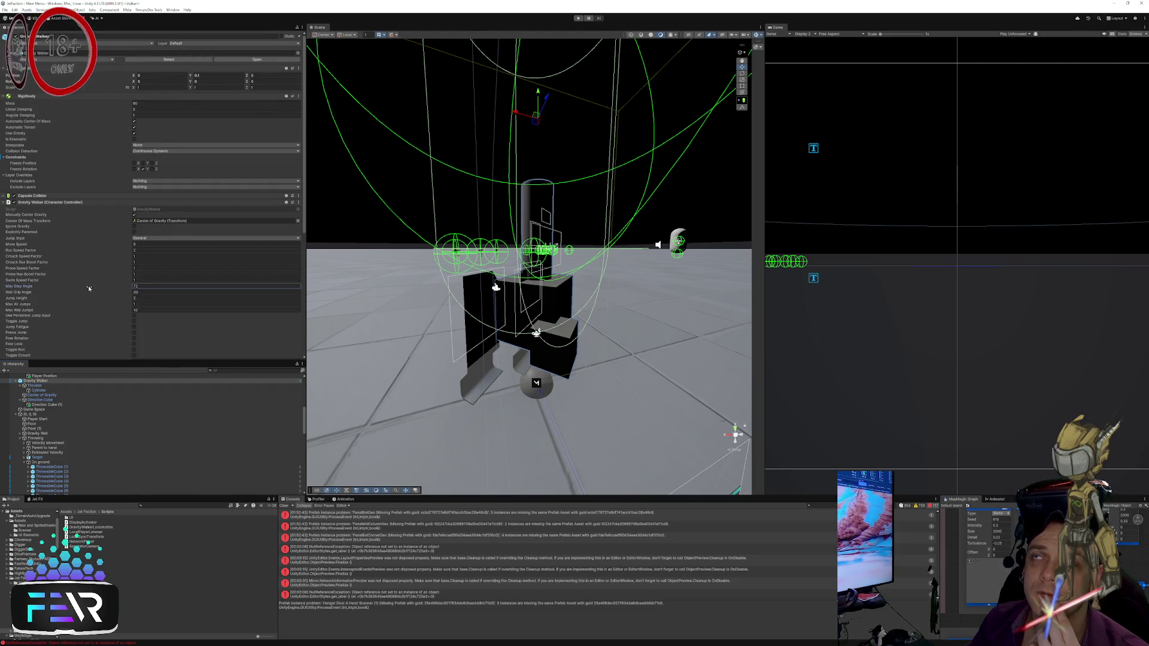
click(77, 230)
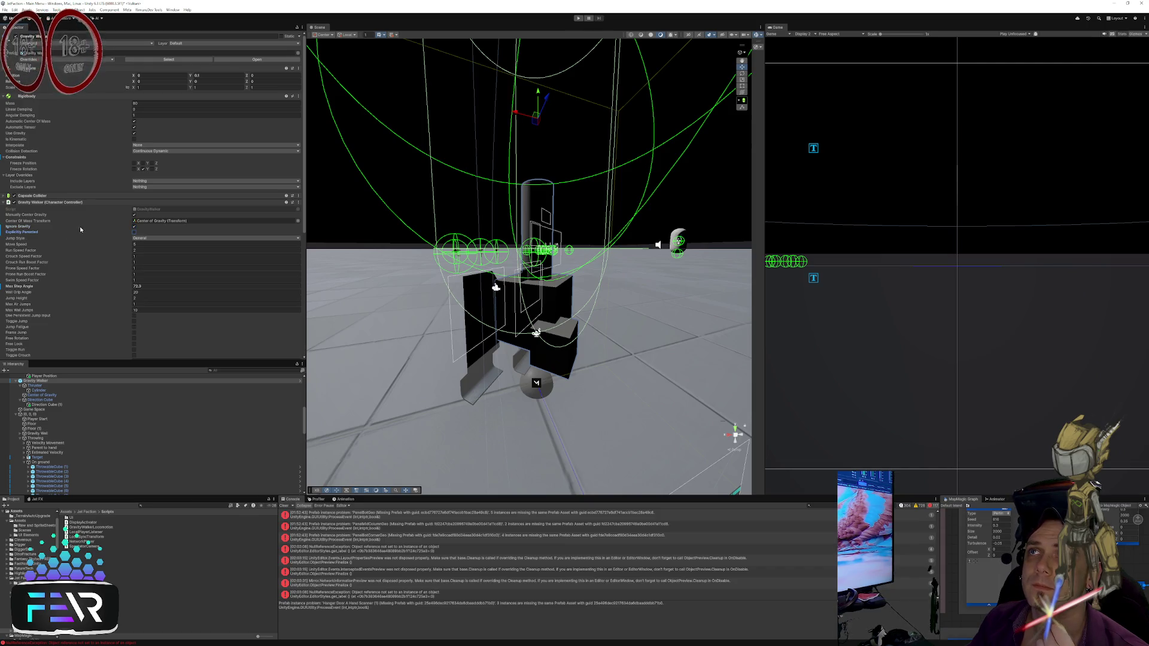
click(148, 241)
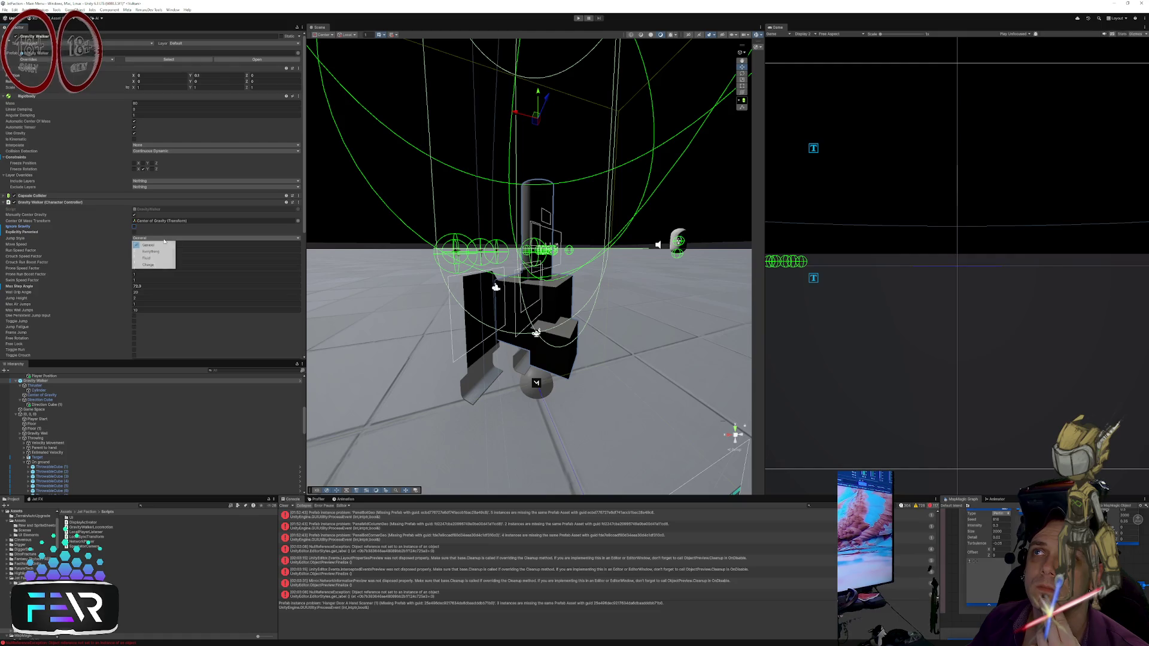
click(138, 240)
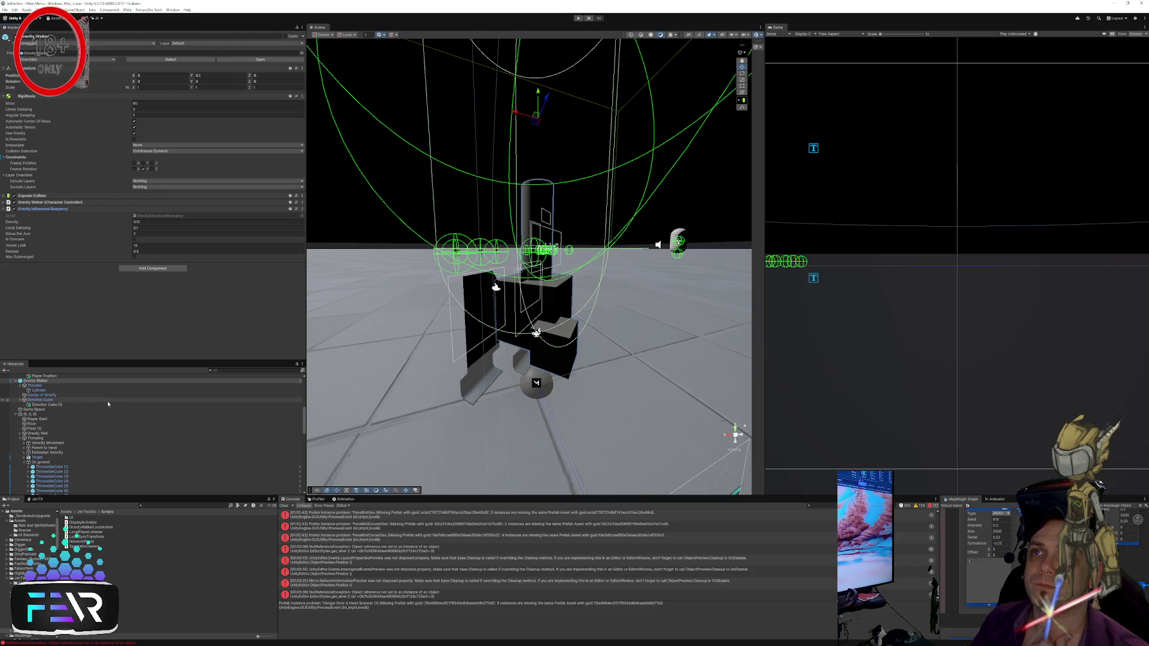
Step: Browse Thruster, Cylinder and Center of Gravity, then expand Gravity Walker's Capsule Collider
scroll(98, 394, up, 1)
click(80, 405)
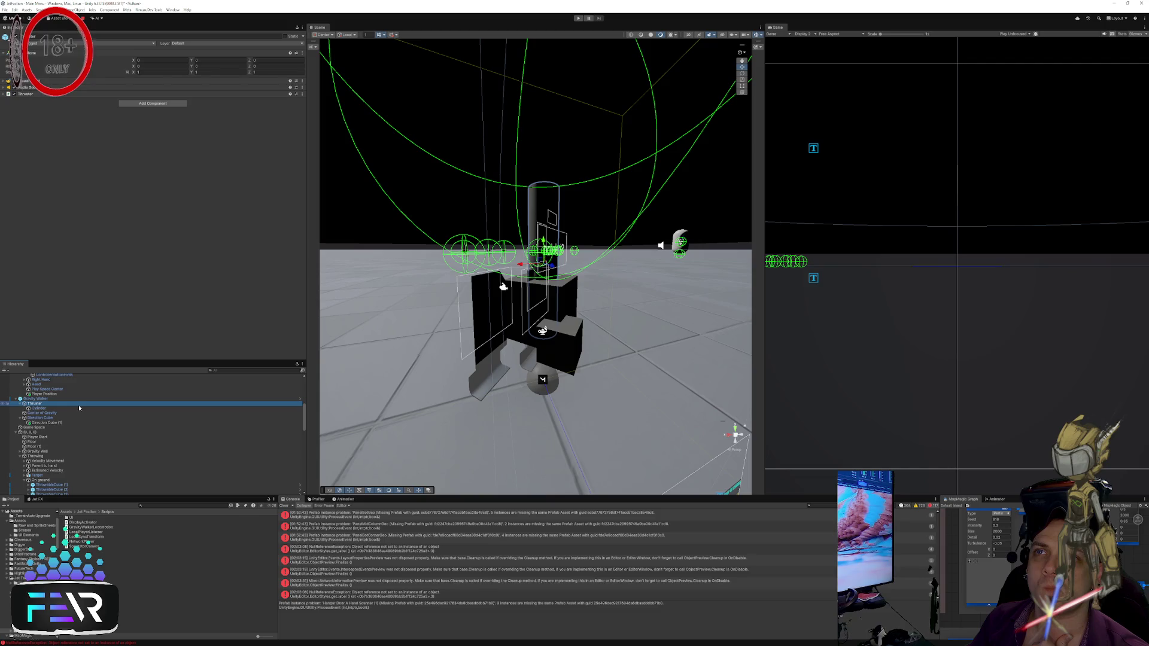
click(78, 408)
click(78, 413)
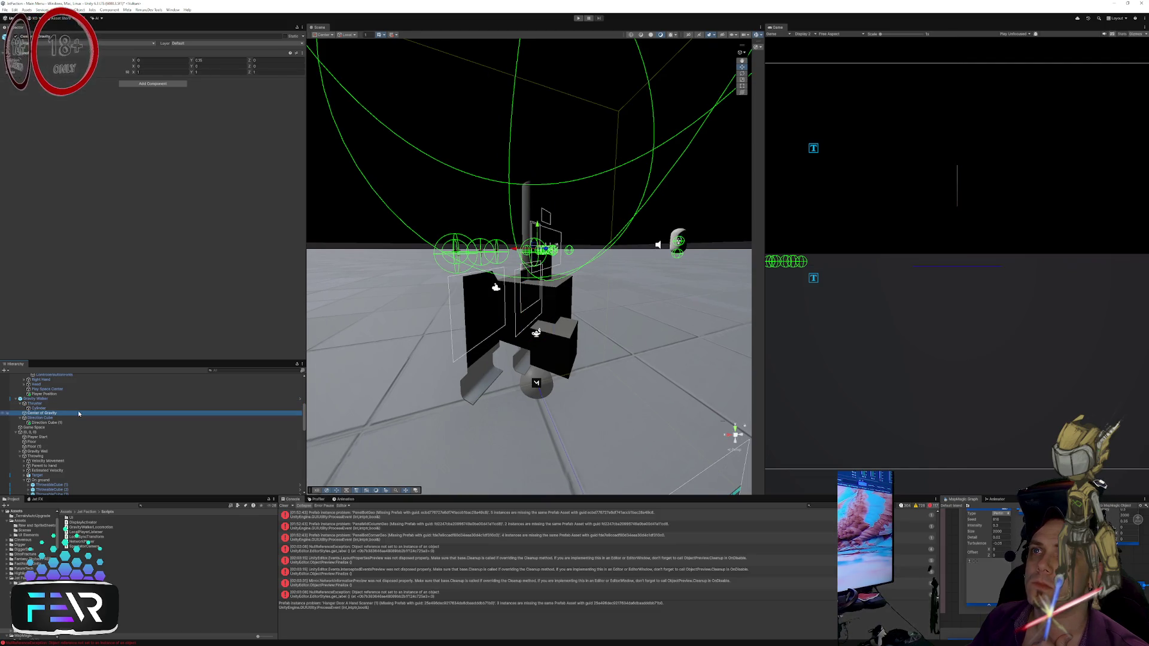
click(77, 404)
click(76, 399)
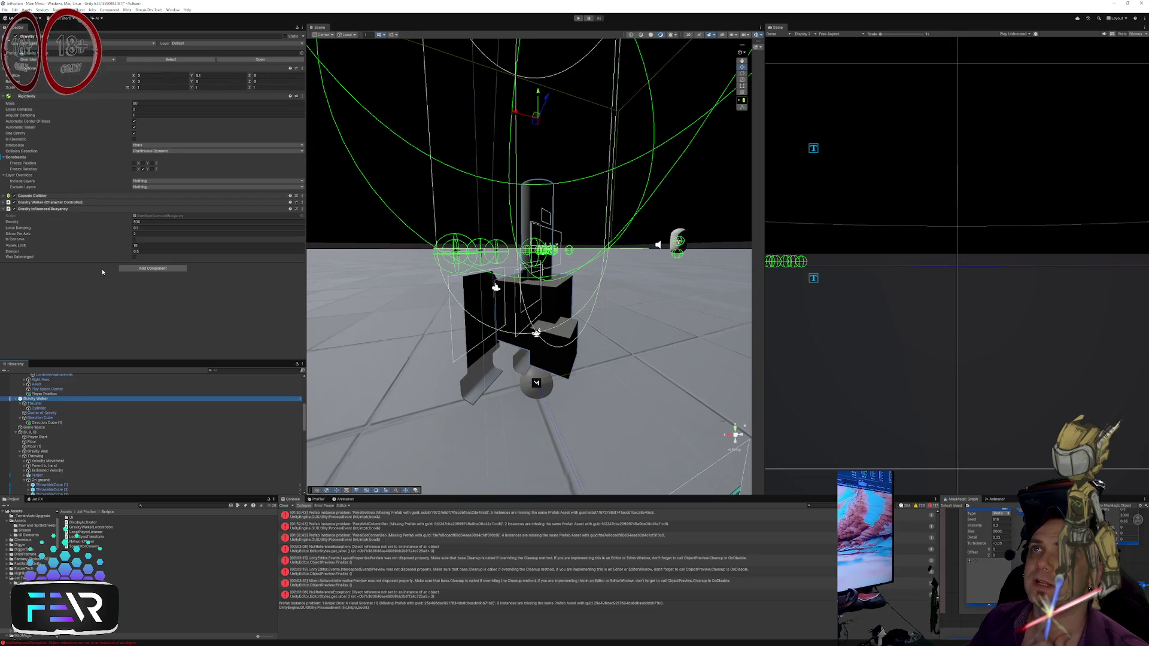
click(53, 197)
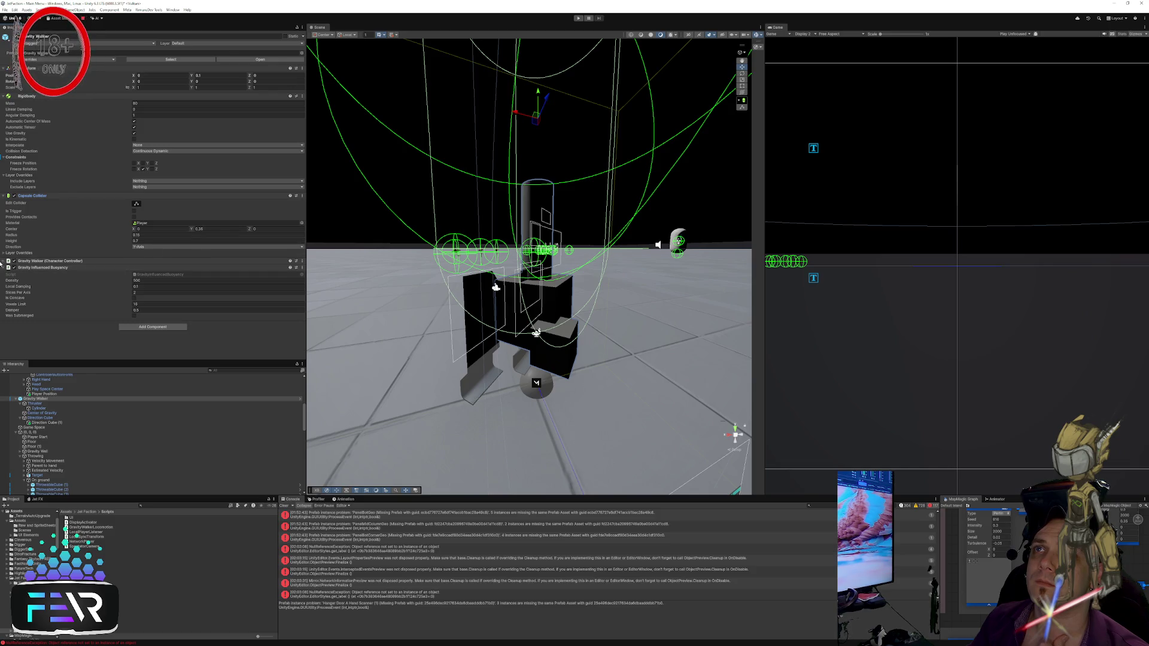
Step: Start play mode and inspect the Thruster and Player Start objects
click(578, 18)
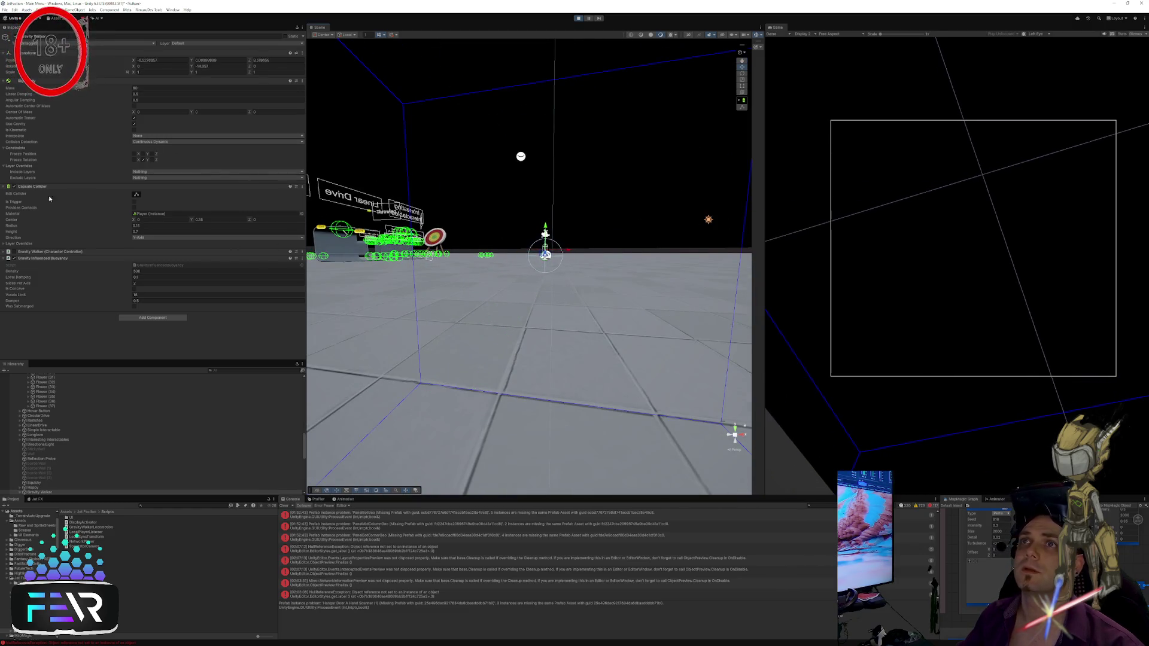
scroll(48, 451, down, 3)
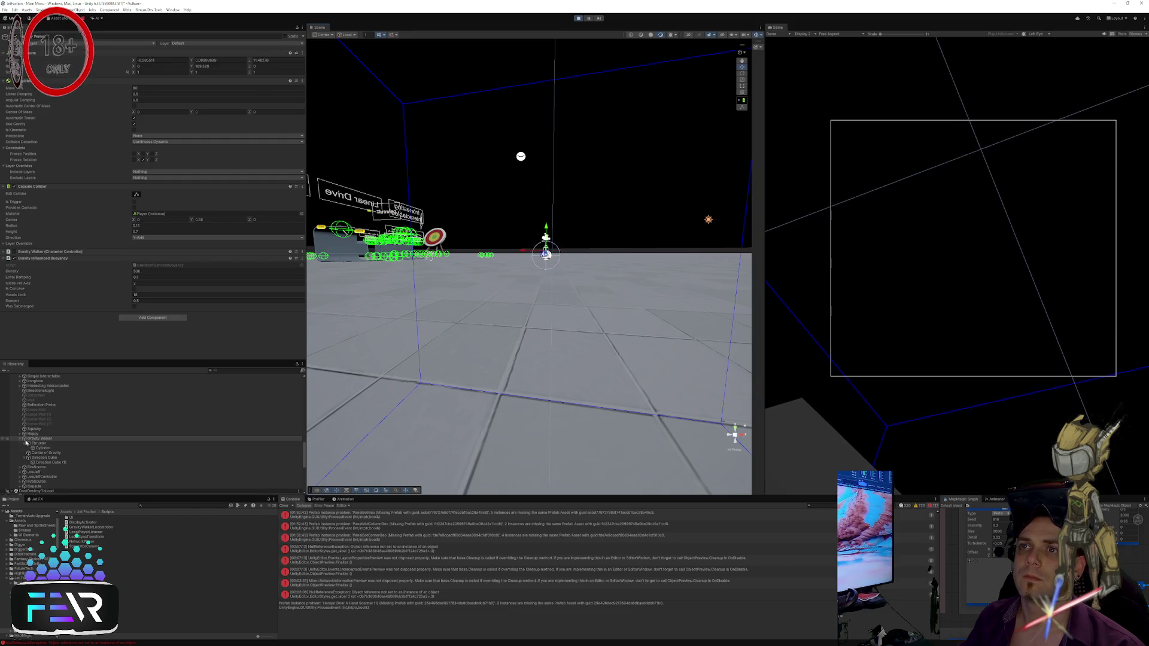
click(48, 443)
scroll(50, 439, up, 15)
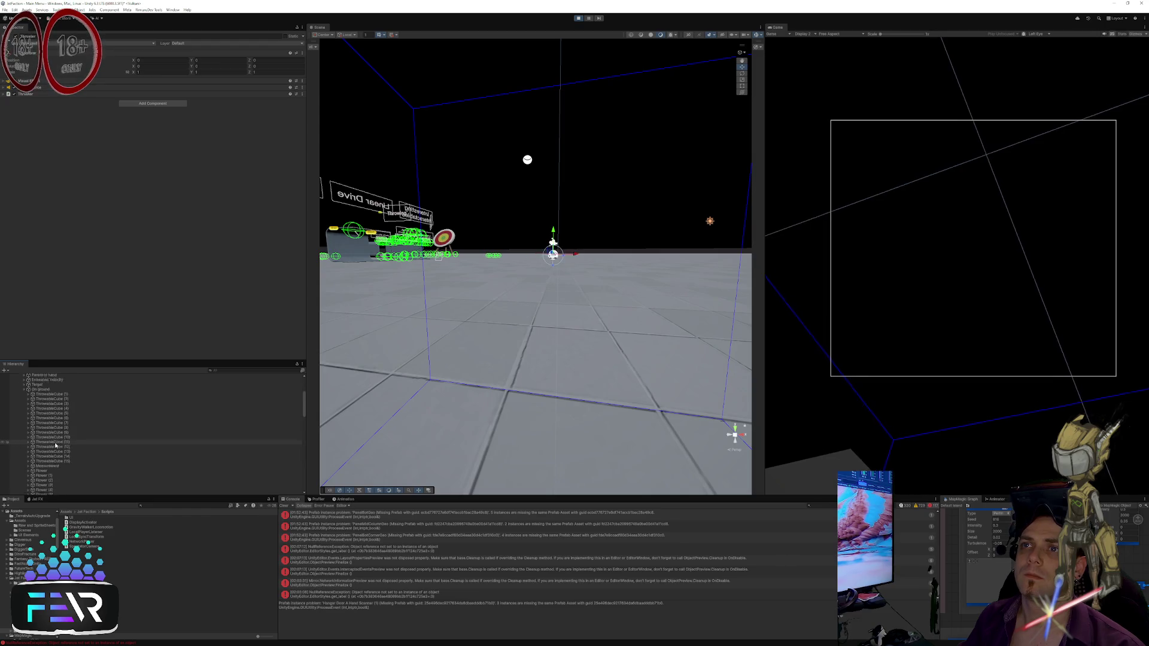
click(40, 424)
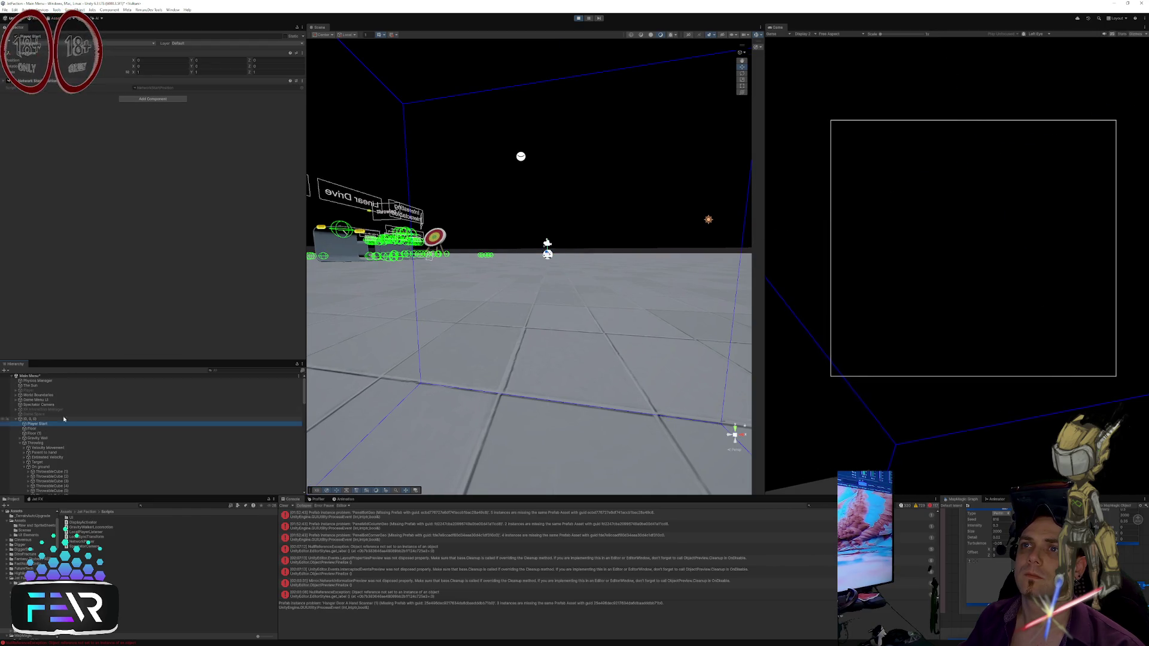
Step: Collapse the (0, 0, 0) group, then select and frame the Local User rig
click(16, 419)
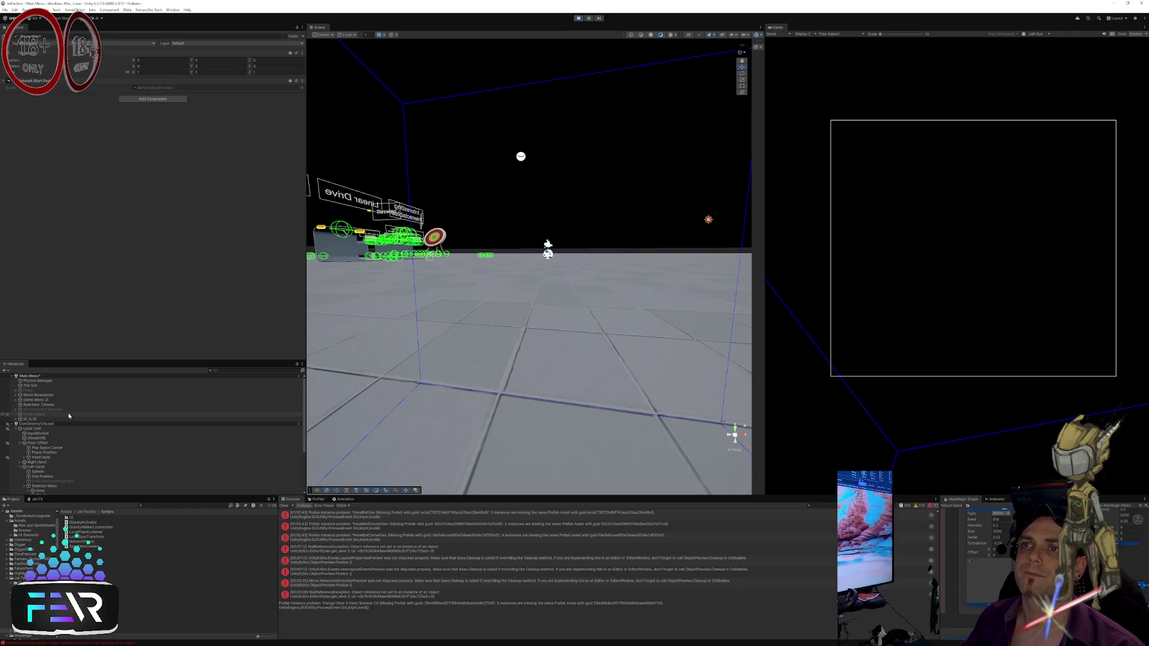
scroll(73, 411, down, 3)
scroll(45, 395, up, 1)
click(43, 394)
key(f)
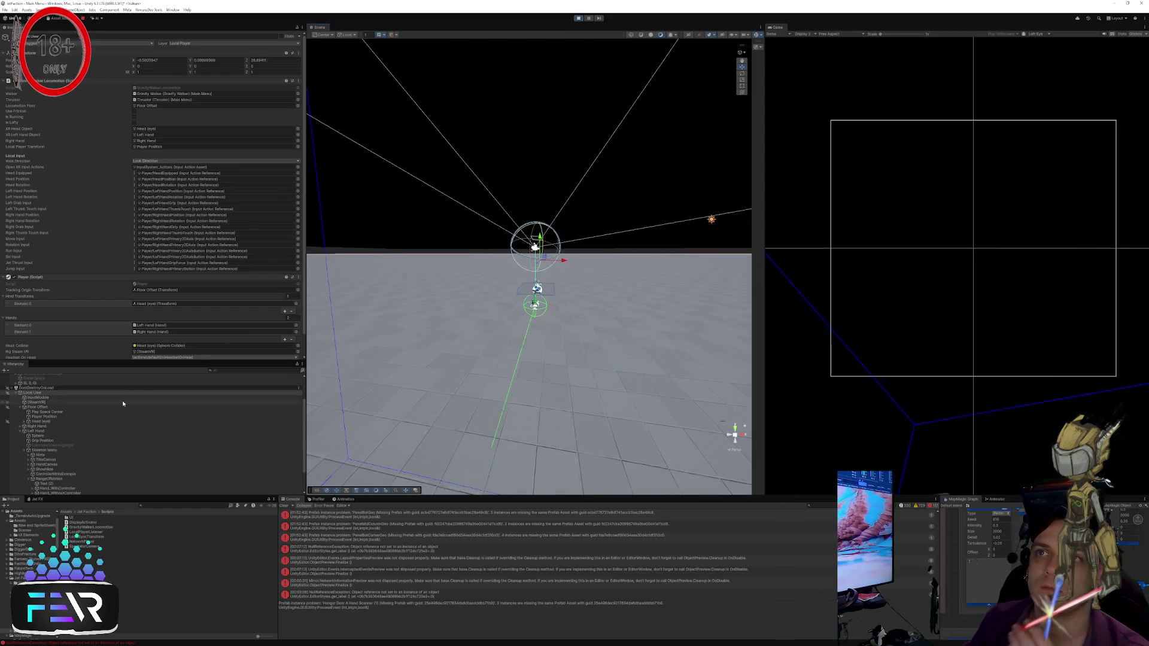
Step: Stop and restart play mode, then orbit the Scene camera around the room
scroll(121, 405, up, 1)
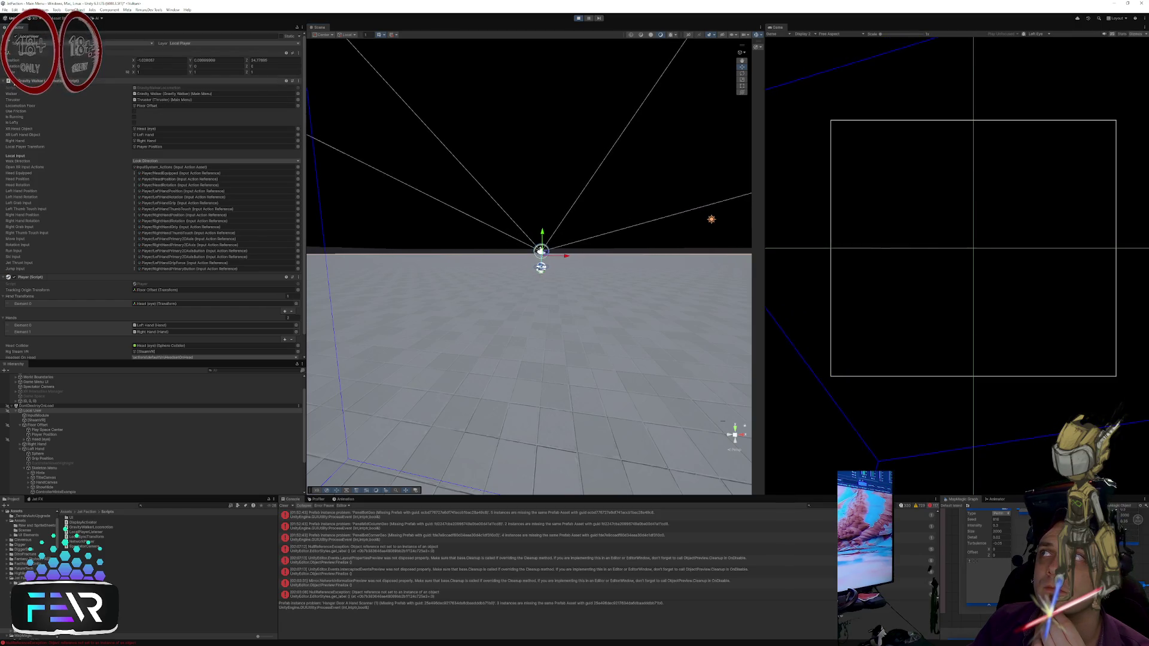
key(ctrl+p)
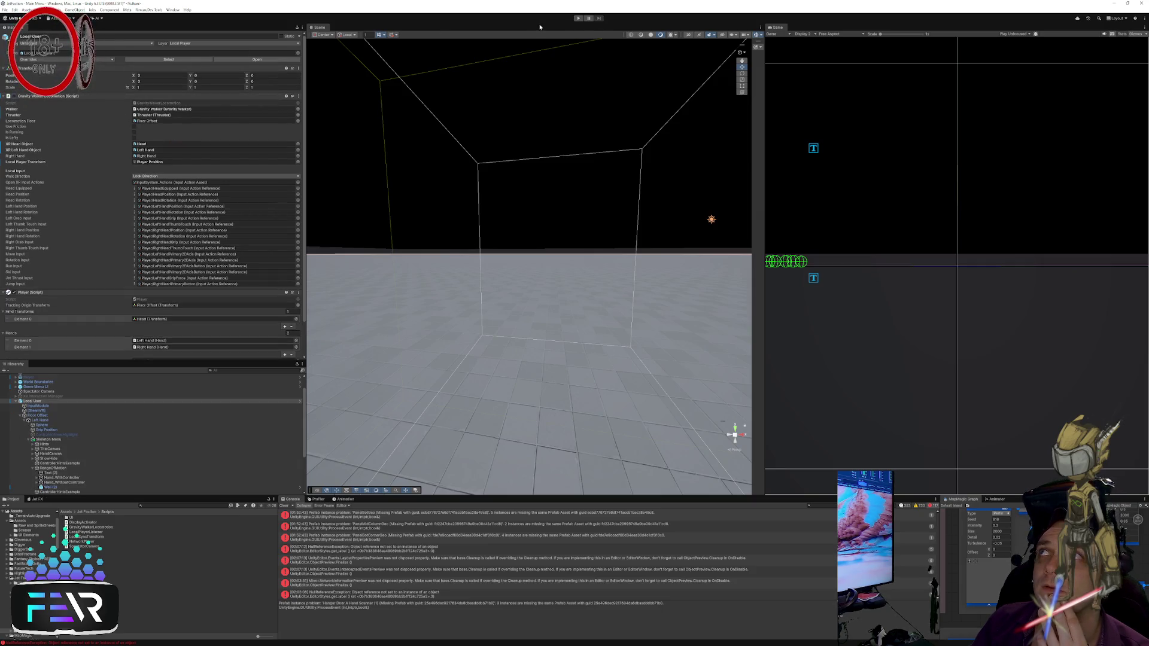
click(578, 19)
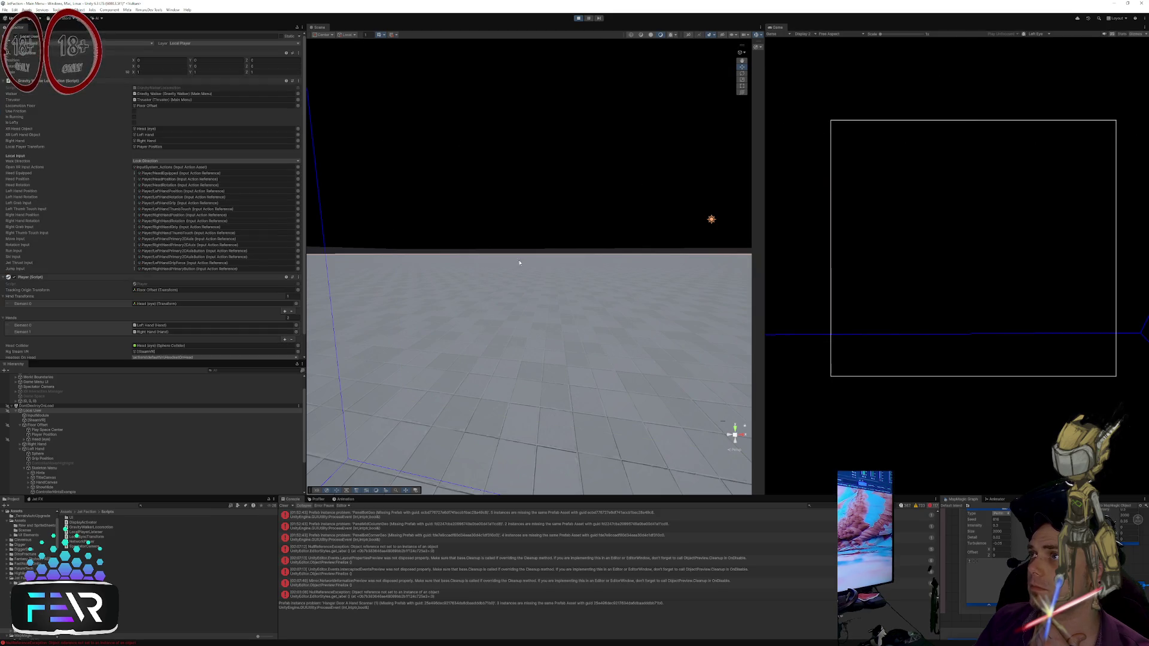
drag(432, 256, 497, 257)
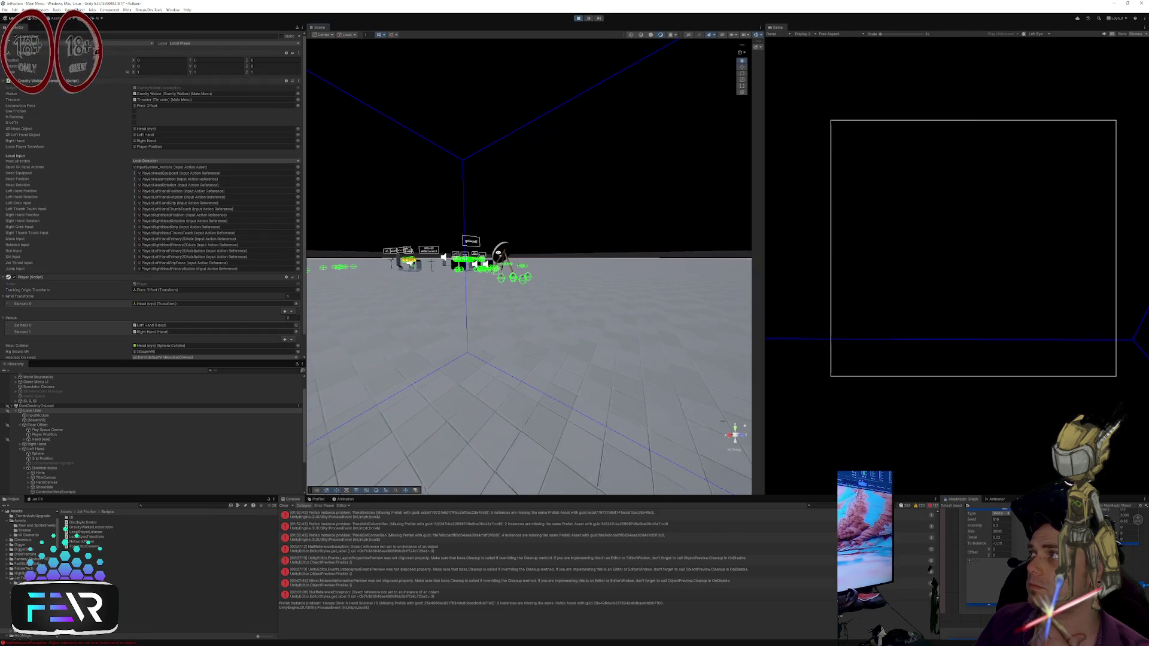
scroll(499, 252, up, 10)
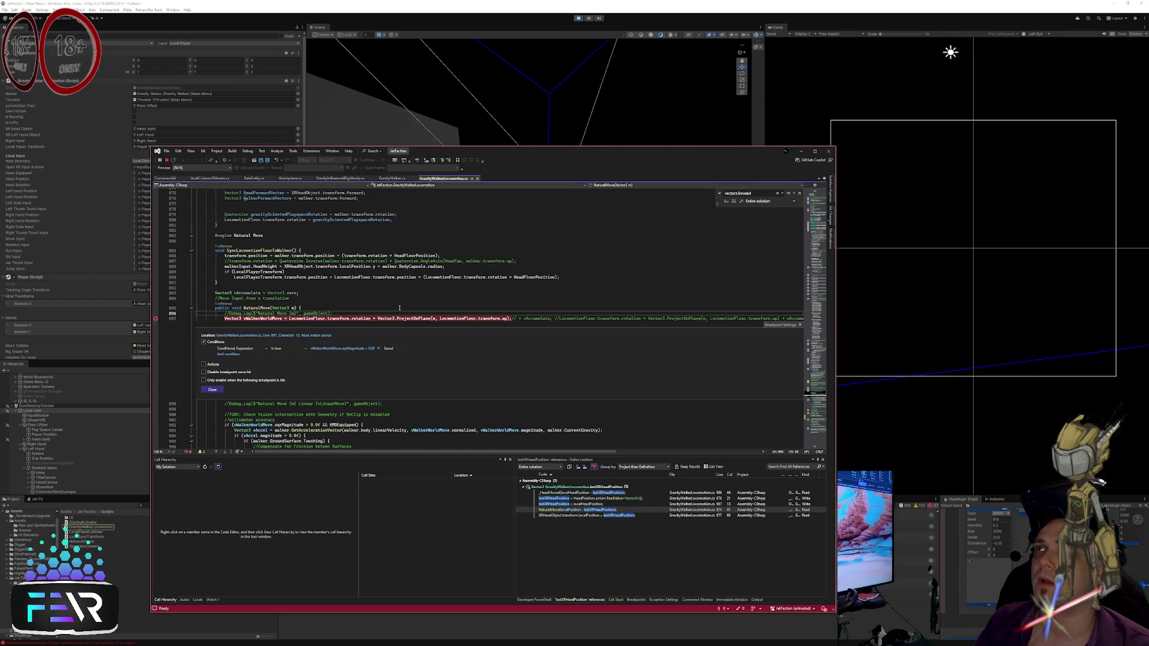
Step: Check the Unity scene, then return to GravityWalkerLocomotion.cs above the natural-move code
scroll(399, 308, down, 2)
click(394, 281)
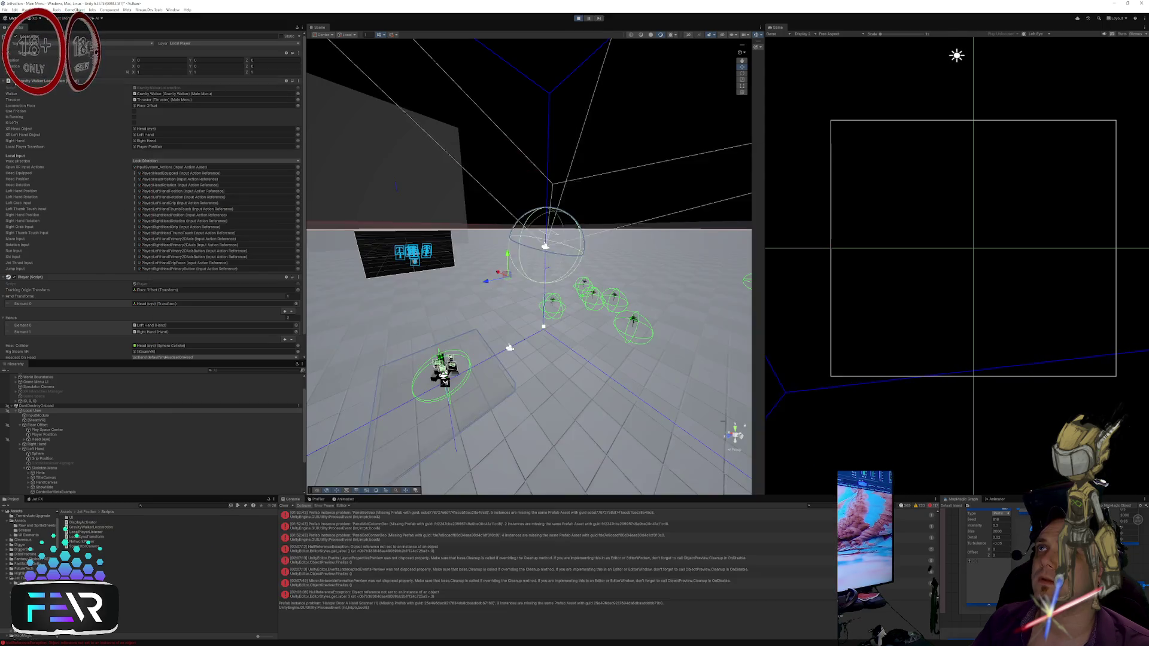
click(147, 231)
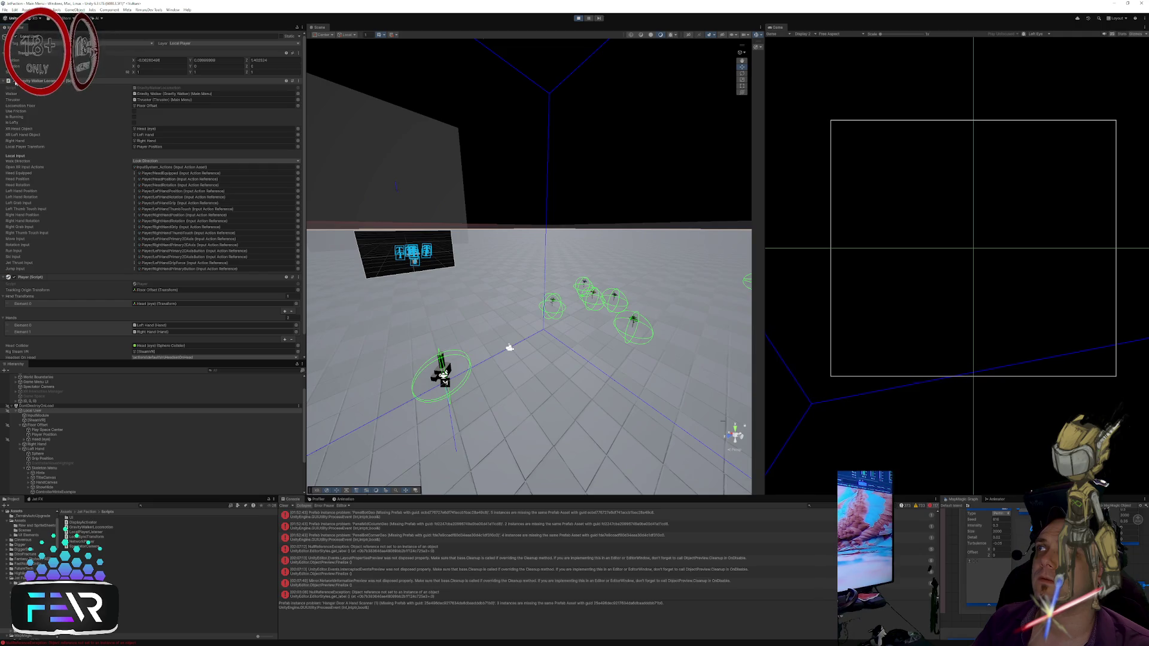
key(alt+Tab)
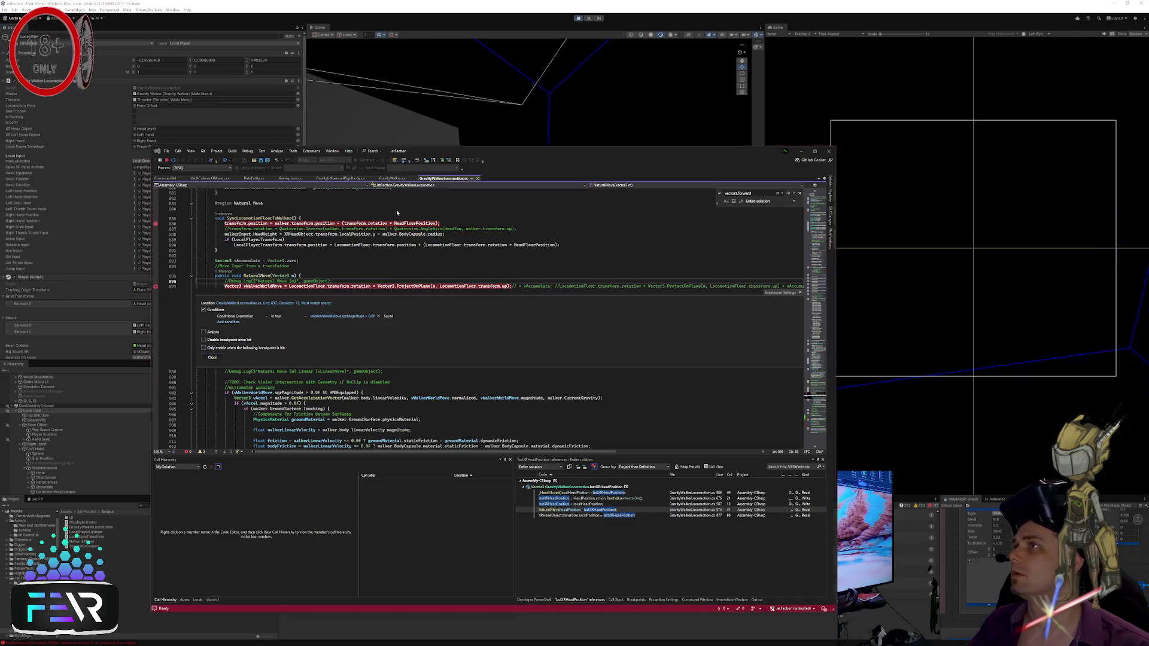
scroll(429, 247, up, 2)
click(485, 288)
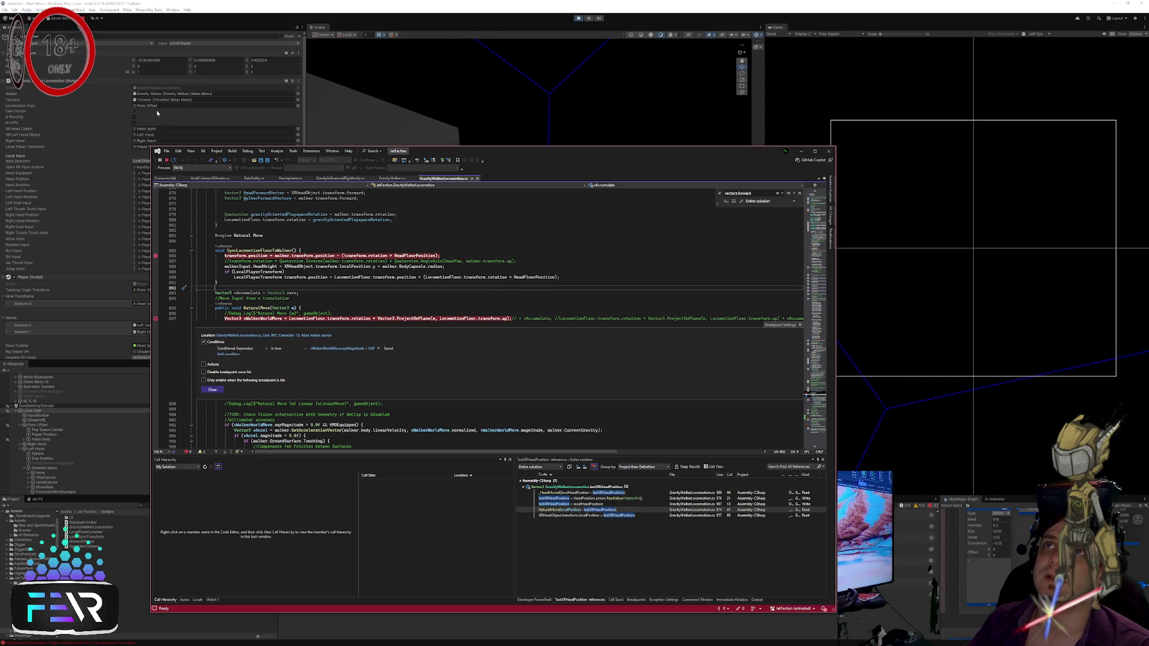
click(362, 240)
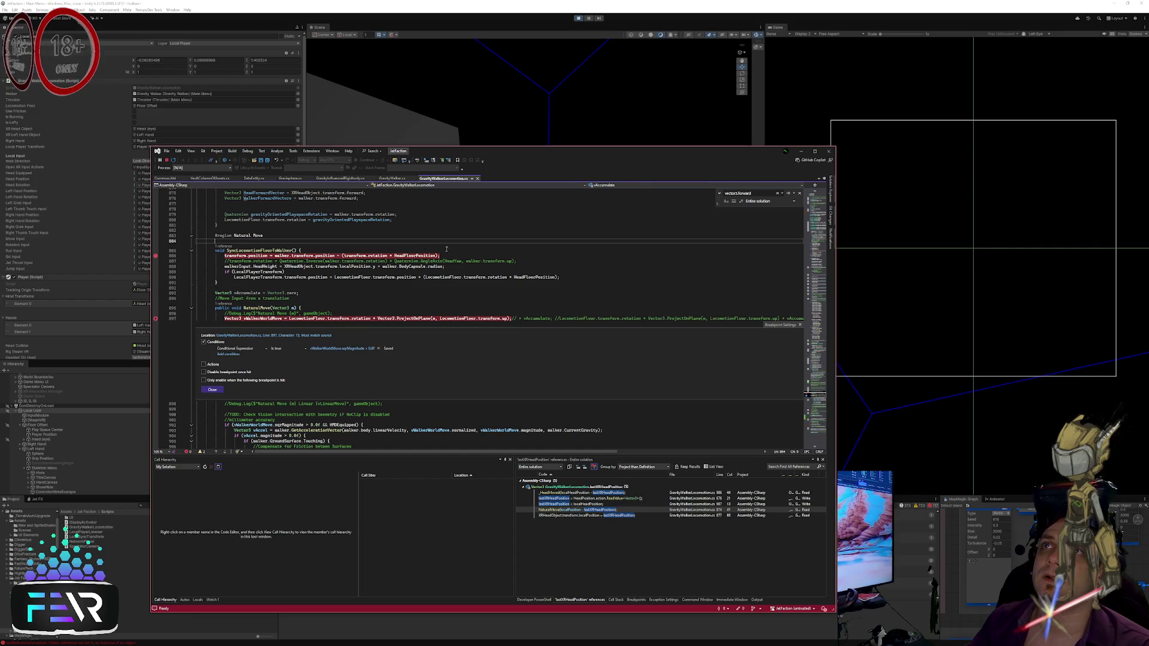
scroll(419, 269, up, 12)
scroll(621, 338, up, 4)
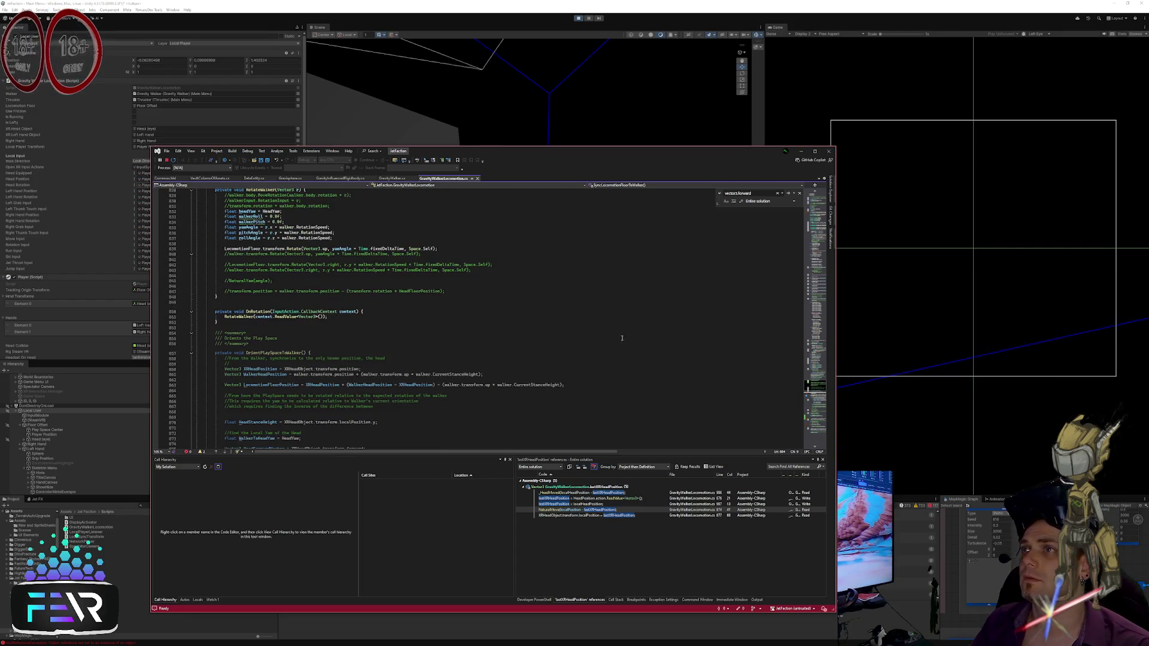
Step: Move the breakpoint from the headYaw line to the MoveWalker call in OnMove
scroll(555, 337, up, 8)
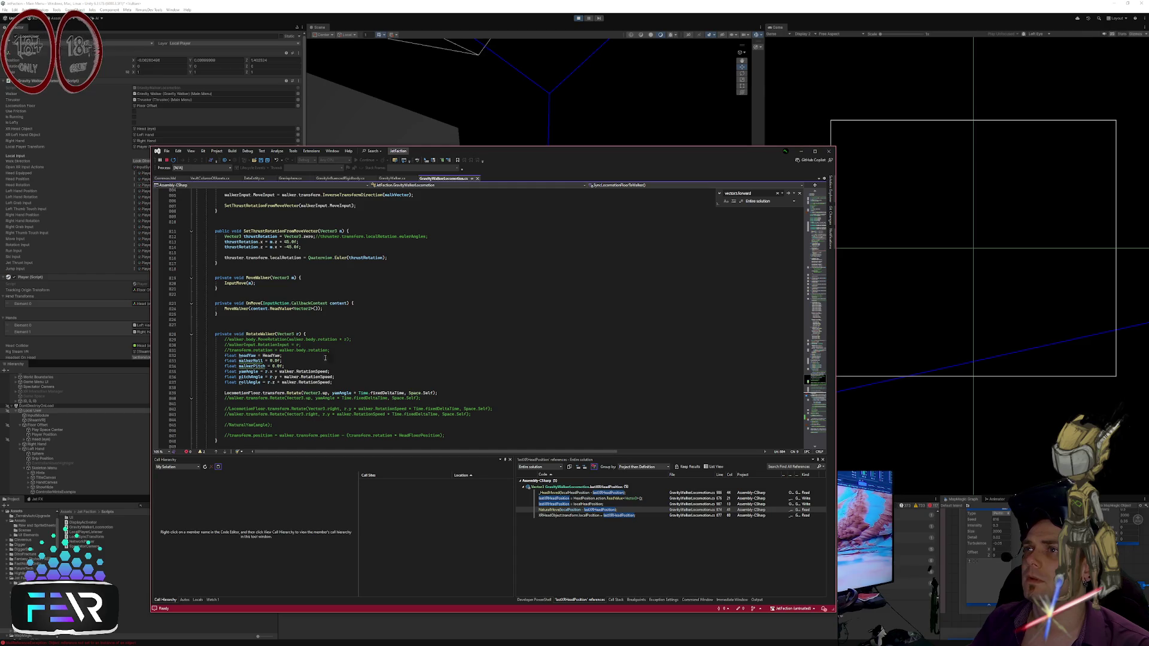
click(155, 357)
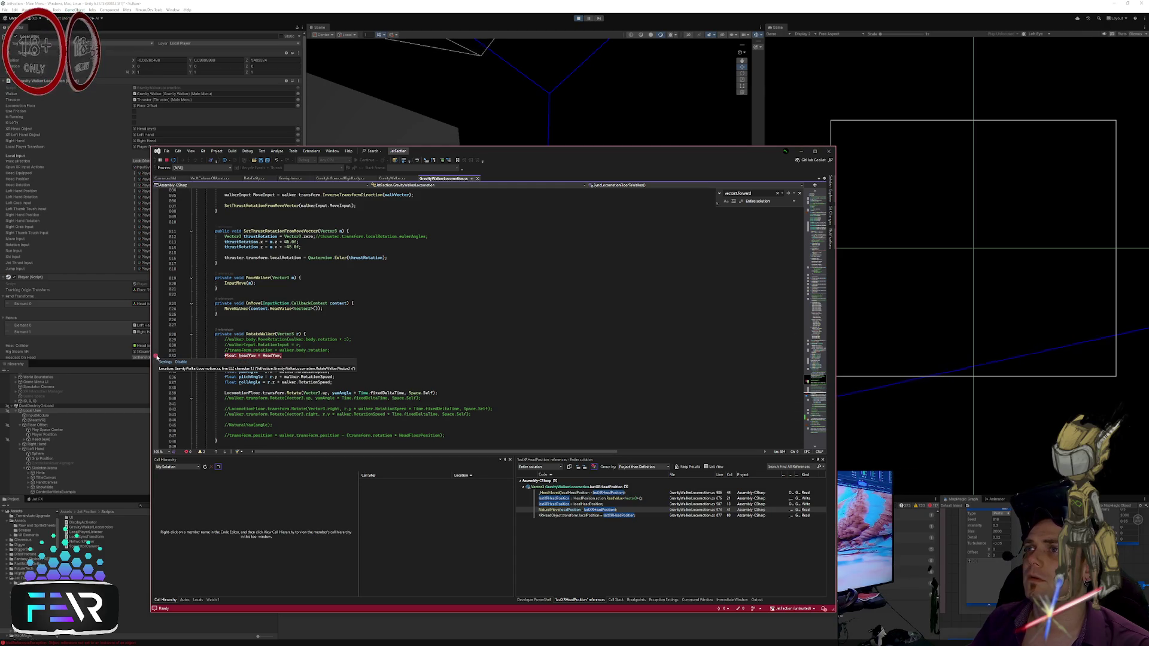
click(156, 356)
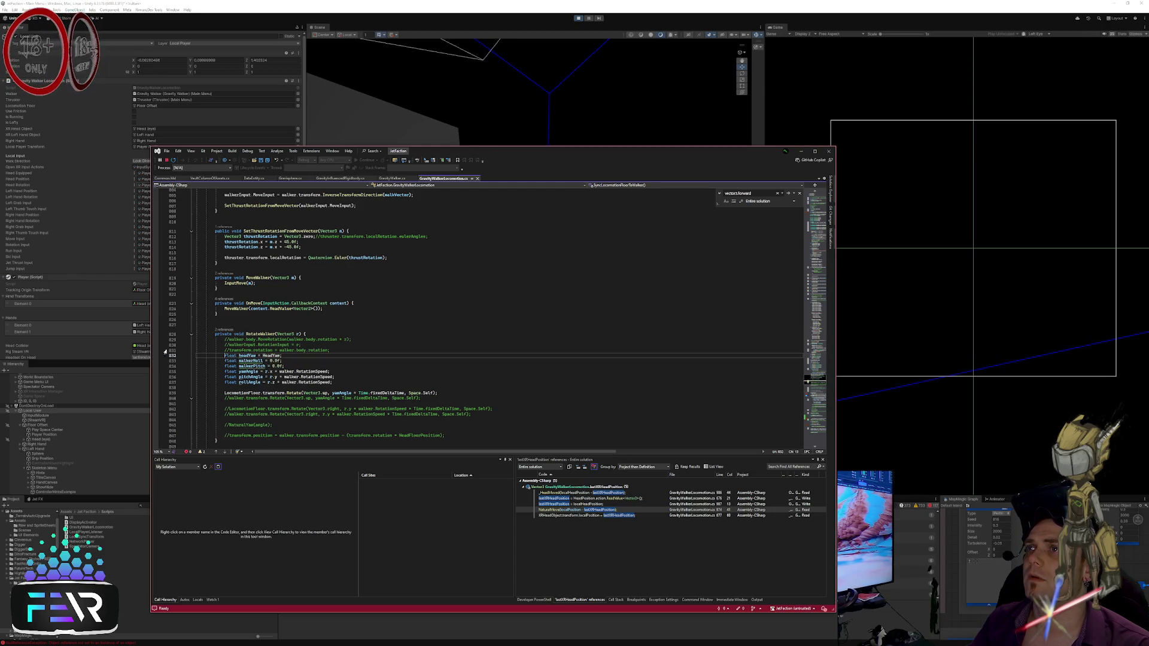
click(155, 310)
click(404, 314)
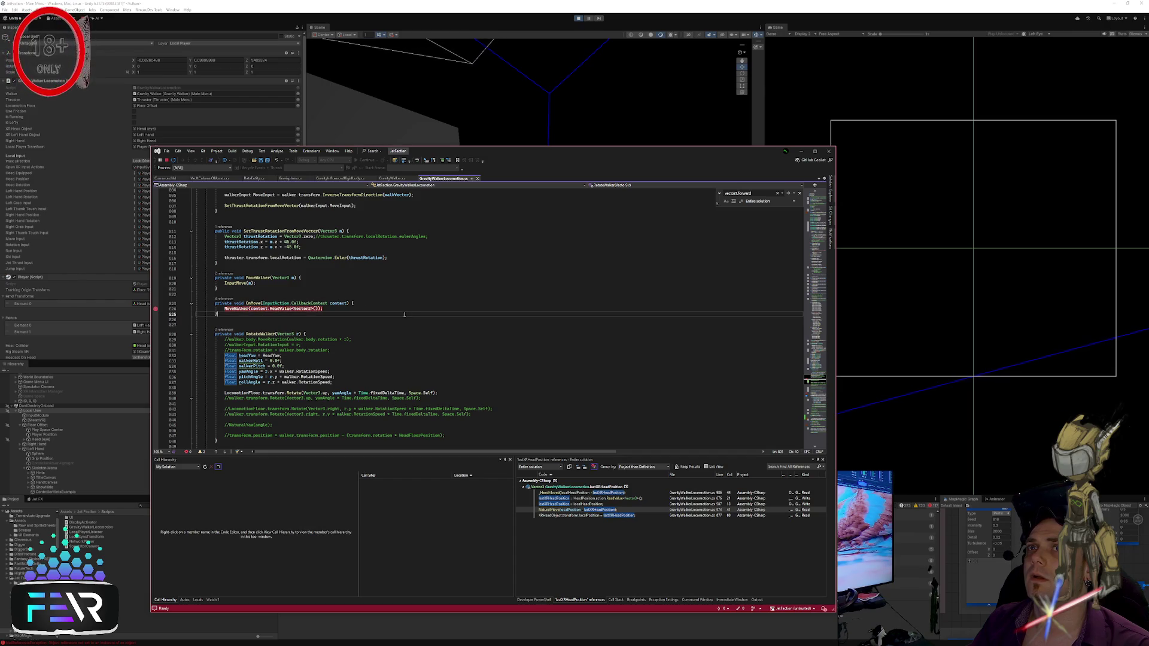
Step: Scroll up past lines 800 and 695 to AssignLocalInput, then bring Unity forward
key(Up)
key(Up)
key(Up)
scroll(424, 323, up, 9)
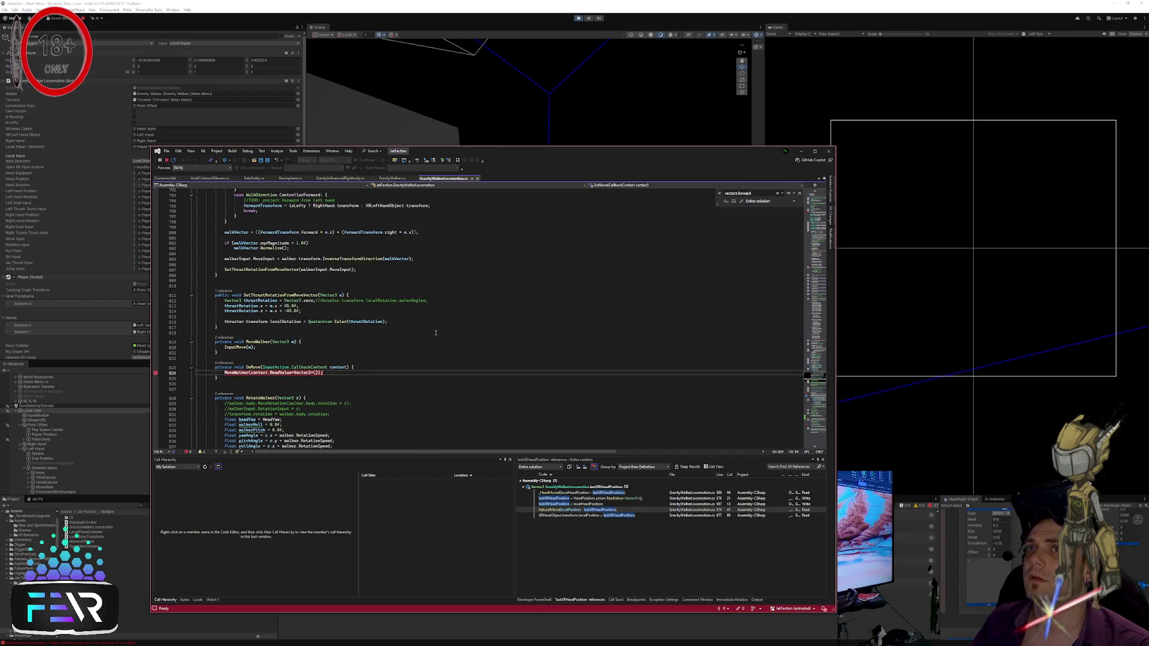
click(431, 311)
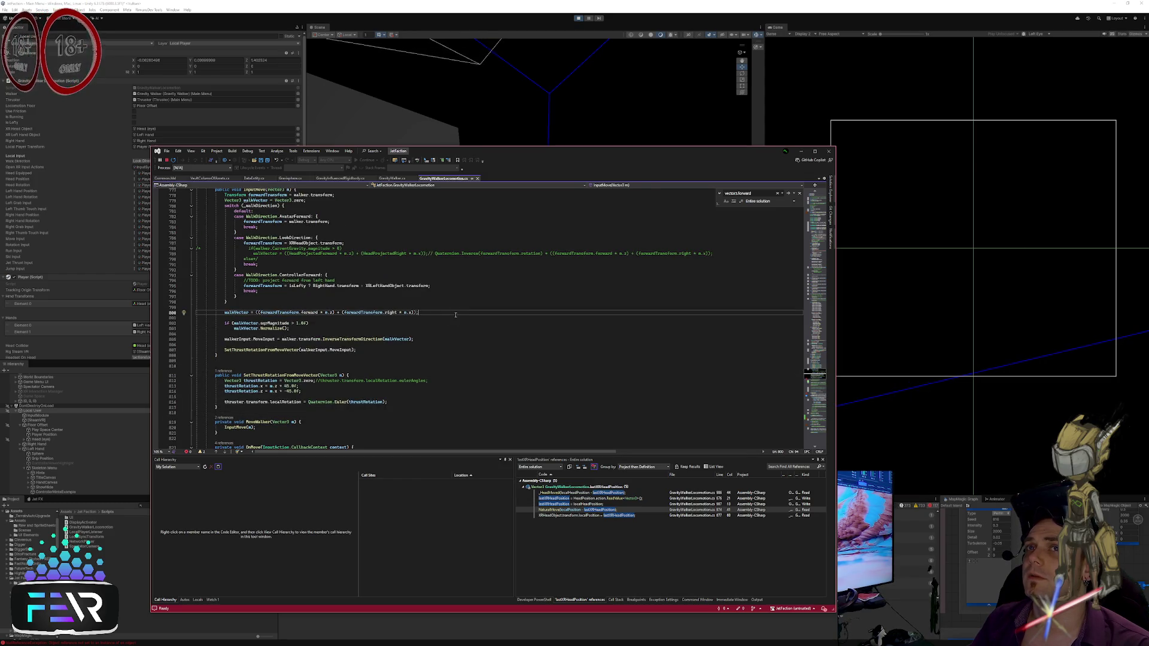
scroll(456, 314, up, 6)
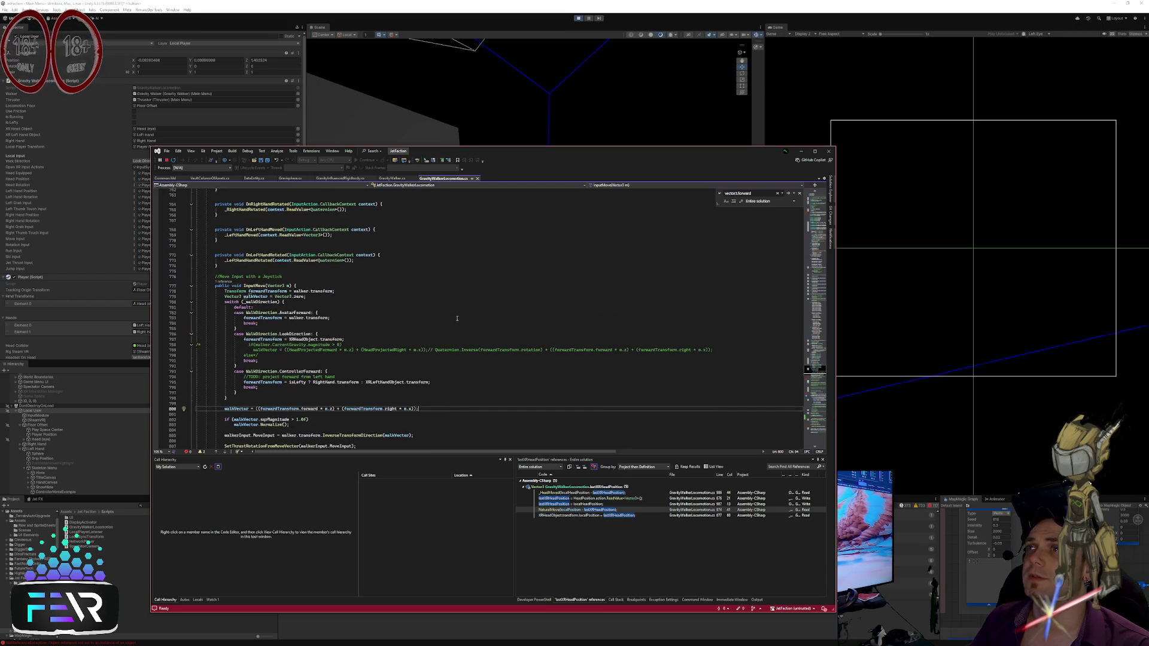
scroll(453, 307, up, 11)
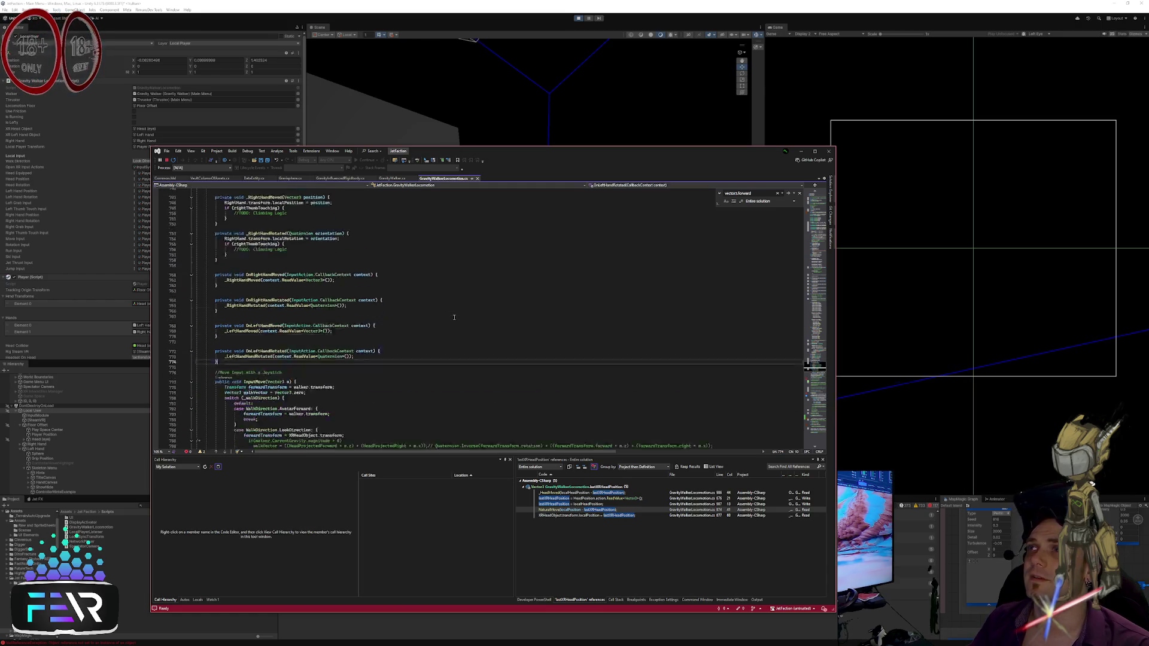
scroll(452, 311, up, 8)
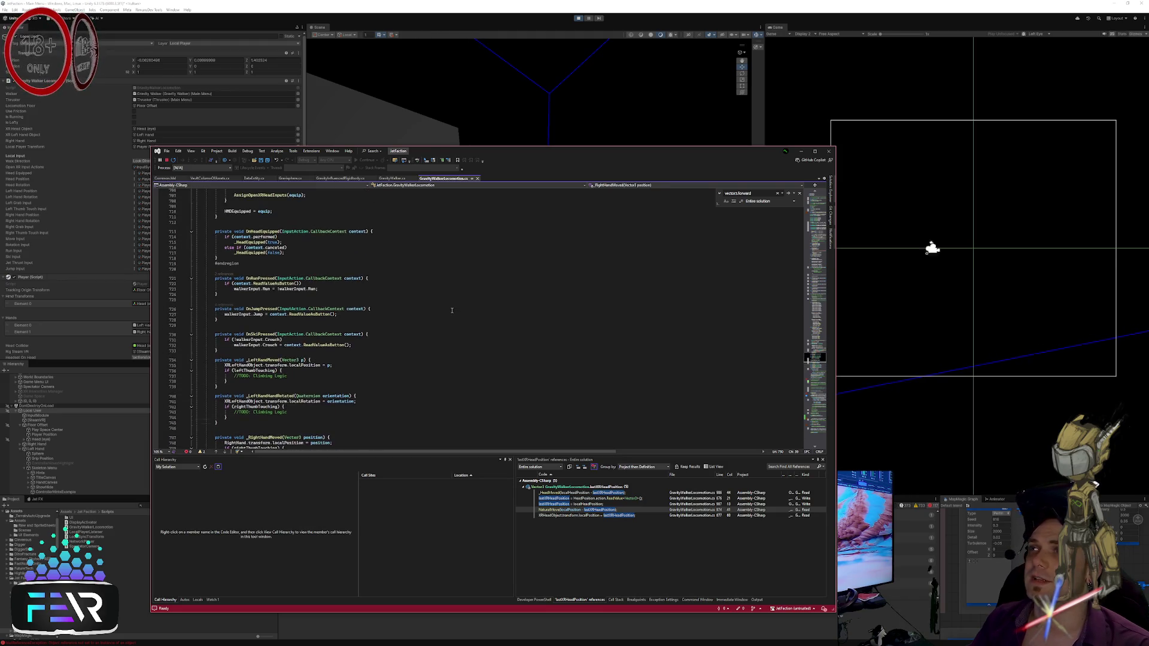
scroll(452, 309, up, 11)
click(474, 309)
scroll(457, 316, up, 13)
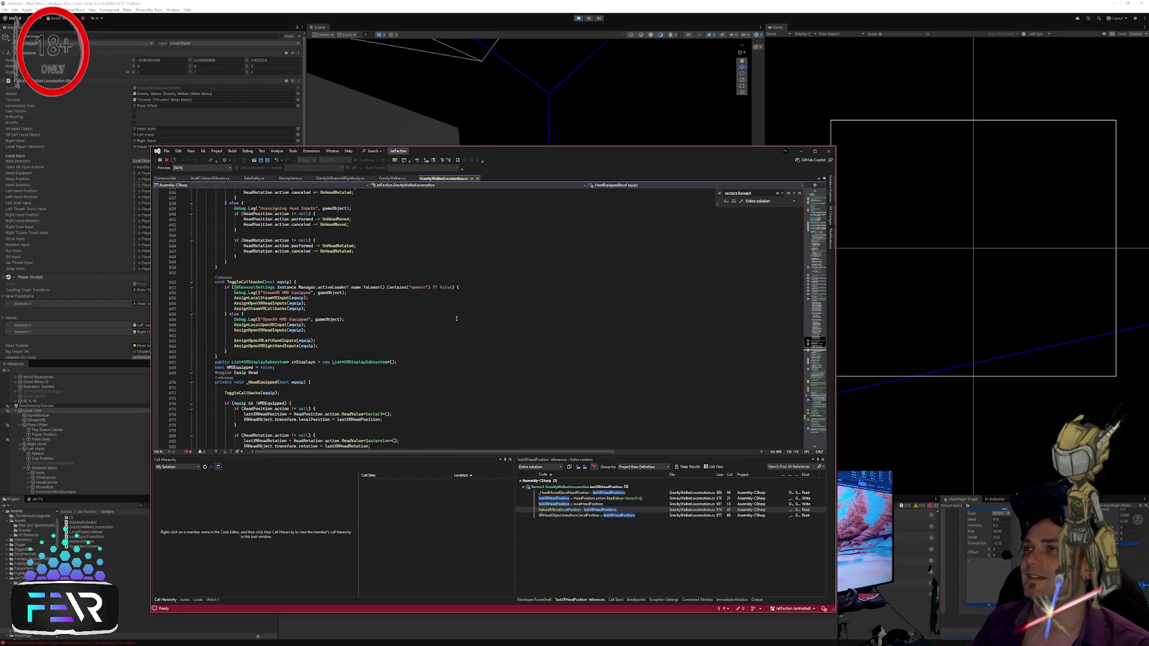
scroll(456, 318, up, 20)
scroll(456, 321, up, 10)
drag(817, 322, 822, 240)
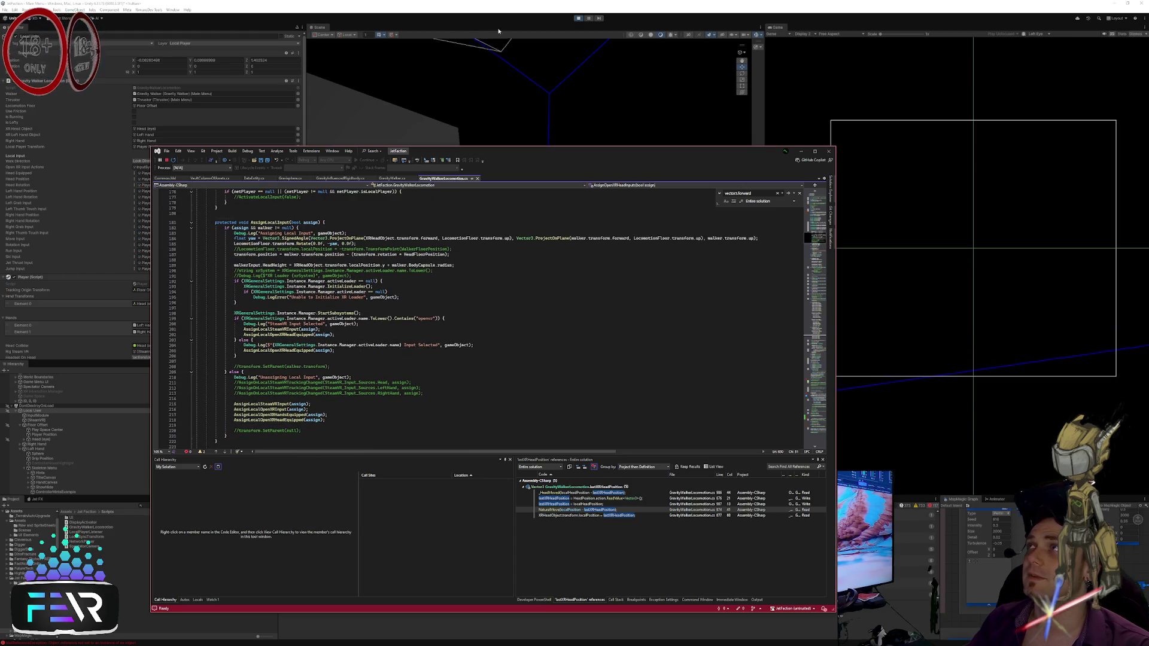
click(526, 20)
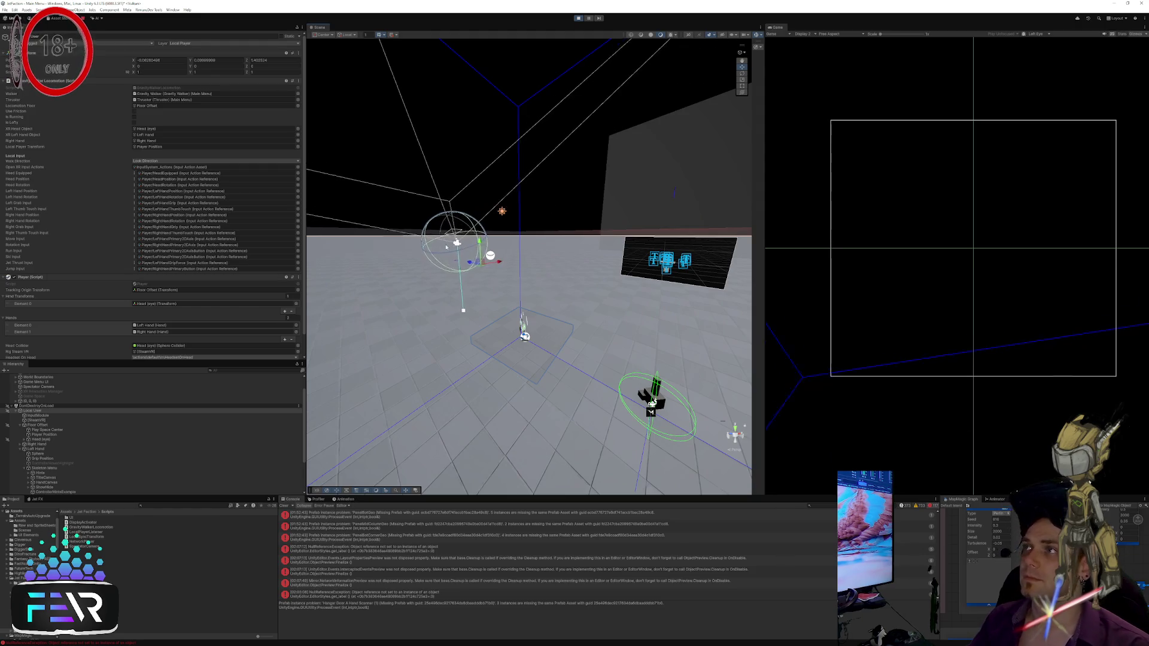
Step: Frame and orbit around the head gizmo, expand Local User, then switch to Visual Studio
key(f)
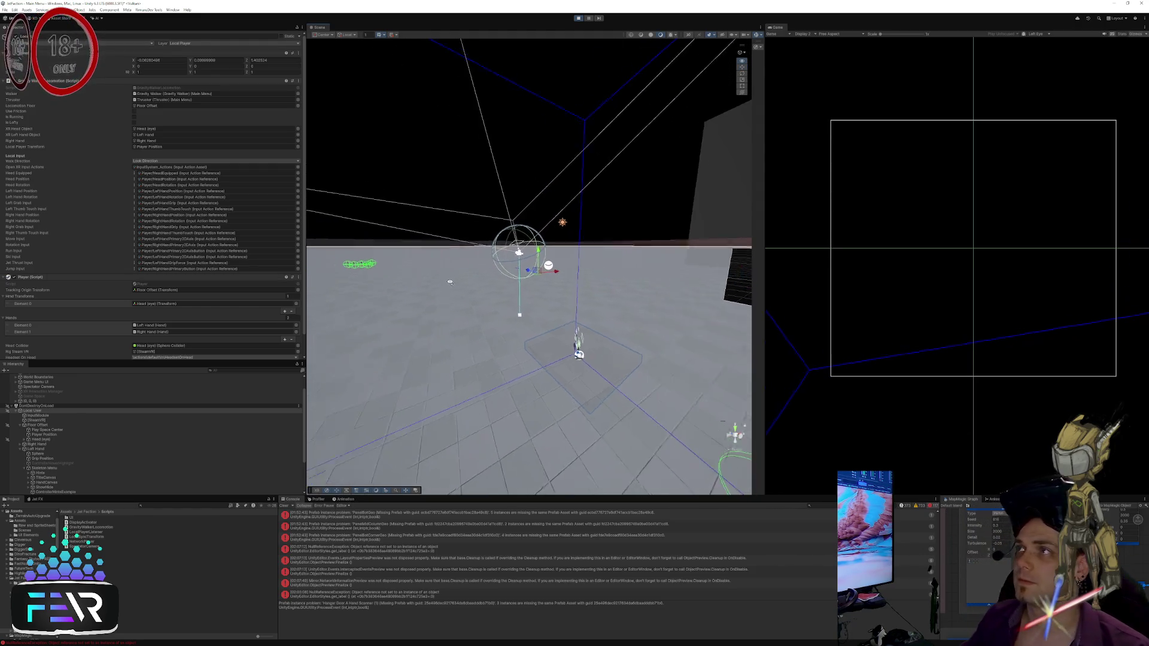
drag(433, 283, 472, 392)
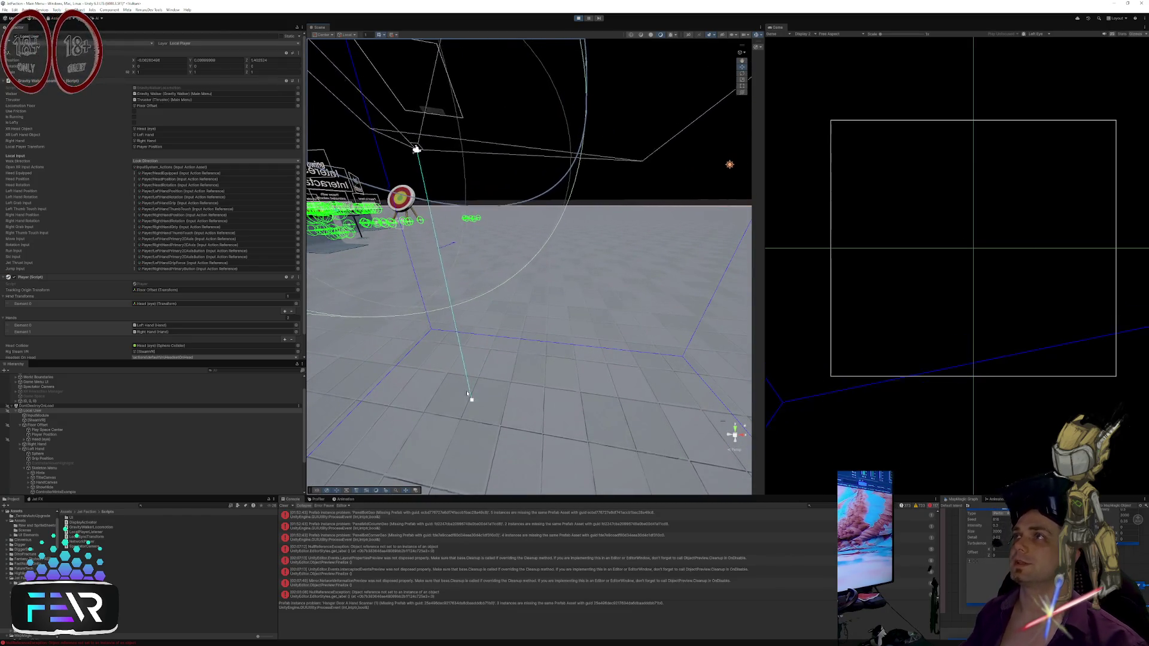
scroll(472, 396, down, 5)
scroll(416, 301, down, 2)
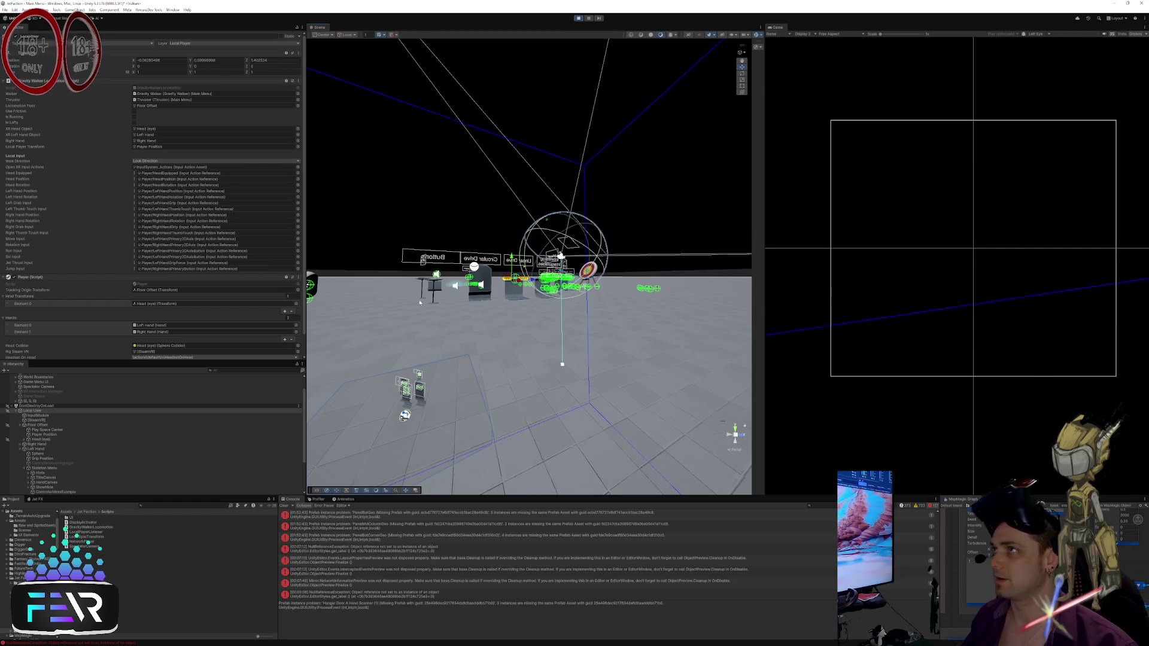
drag(415, 301, 479, 305)
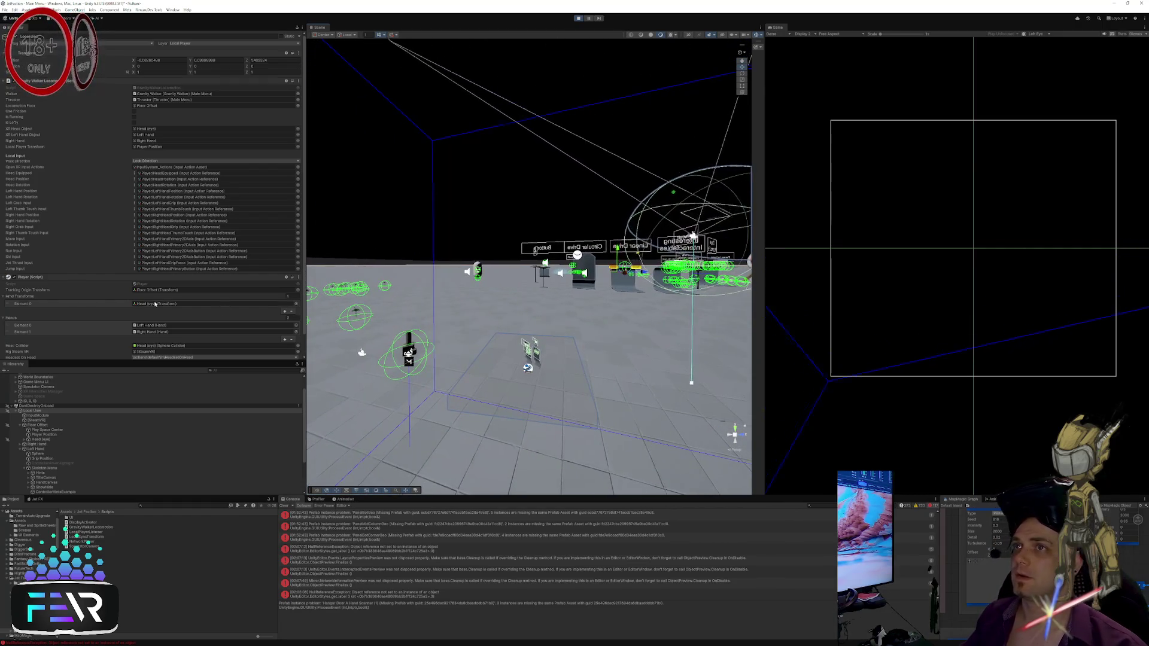
click(18, 410)
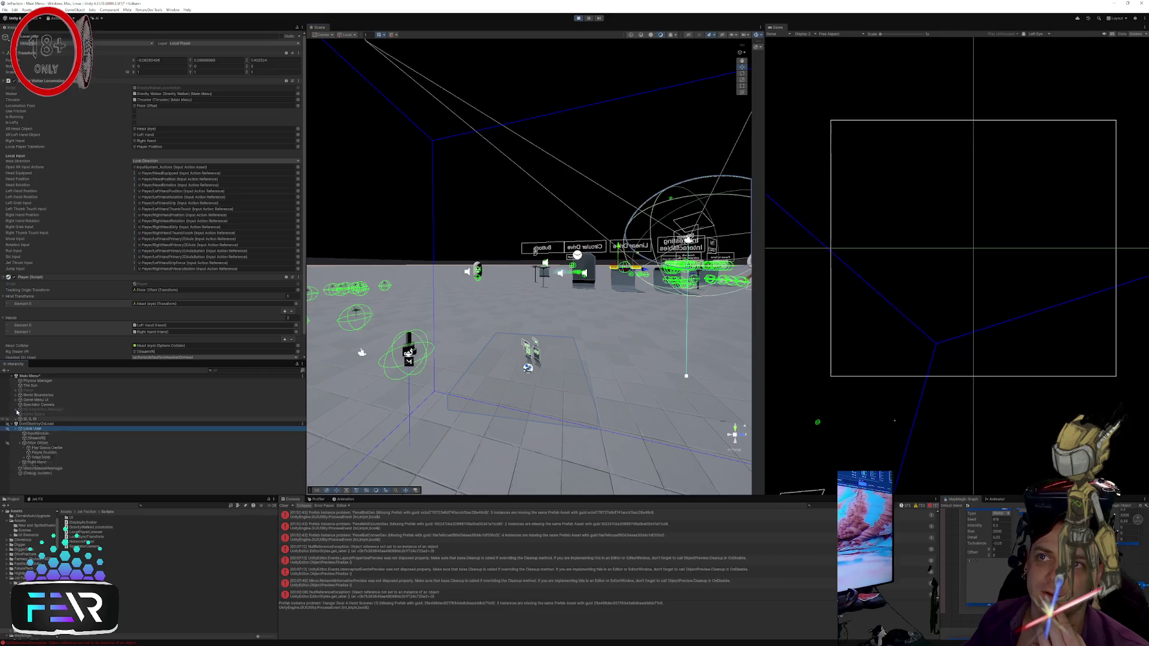
click(17, 428)
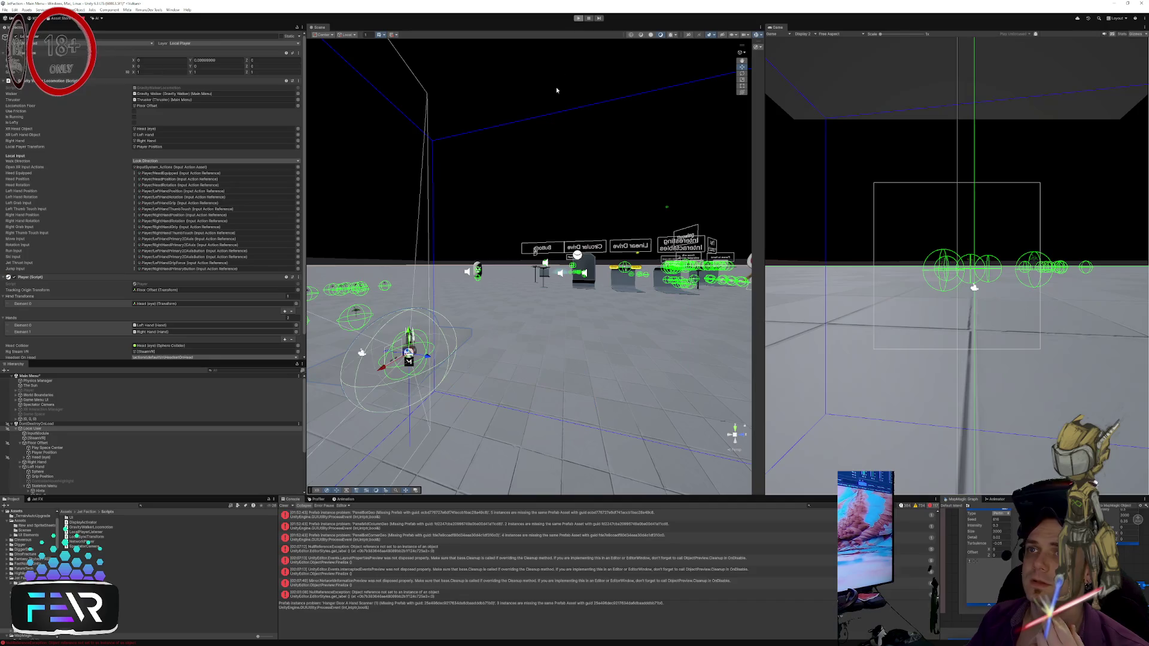
key(alt+Tab)
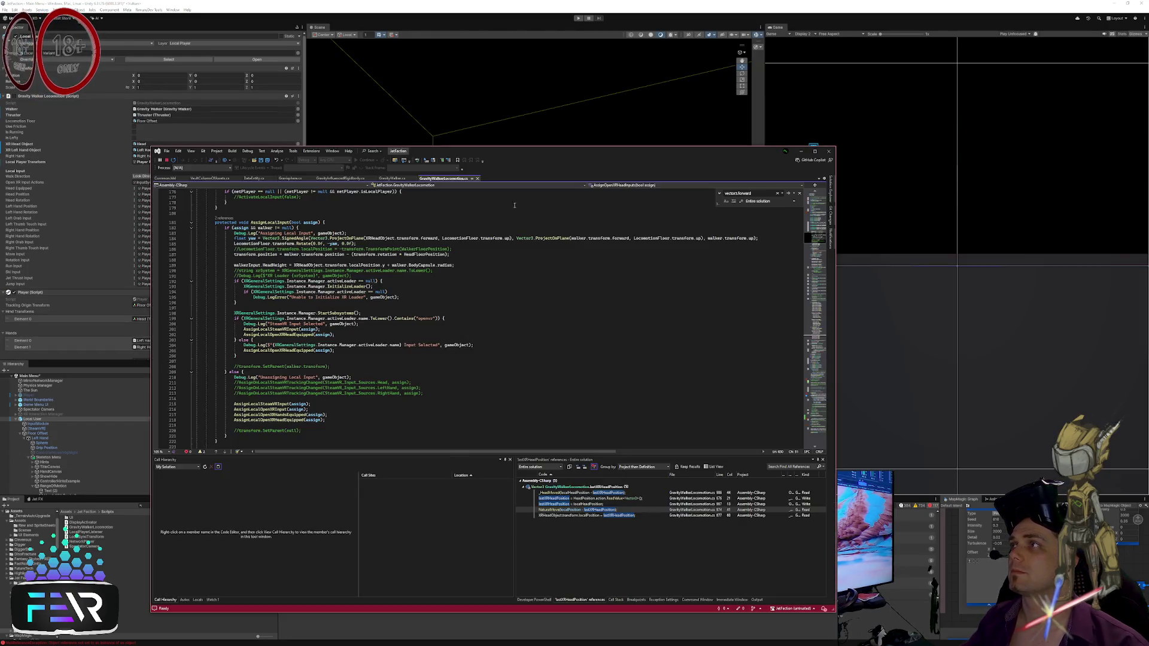
Step: Read down through the input assignment code from line 198 to line 300
click(497, 315)
scroll(495, 315, down, 10)
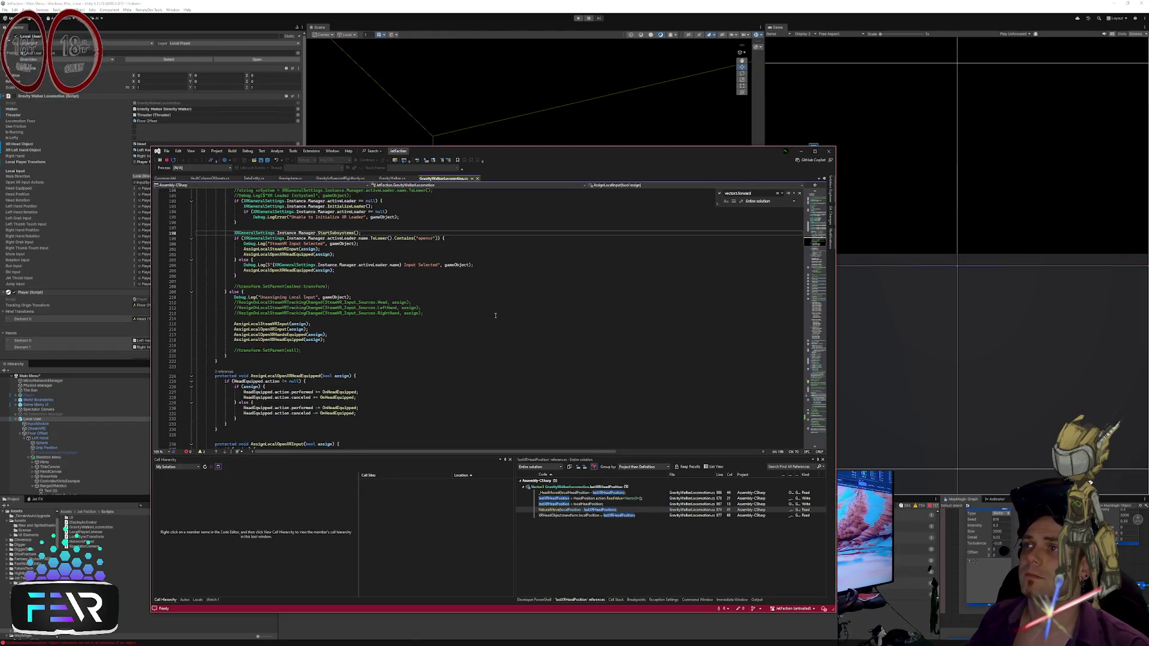
click(495, 318)
scroll(496, 319, down, 4)
click(488, 315)
scroll(479, 316, down, 2)
click(480, 314)
scroll(479, 313, down, 3)
click(480, 312)
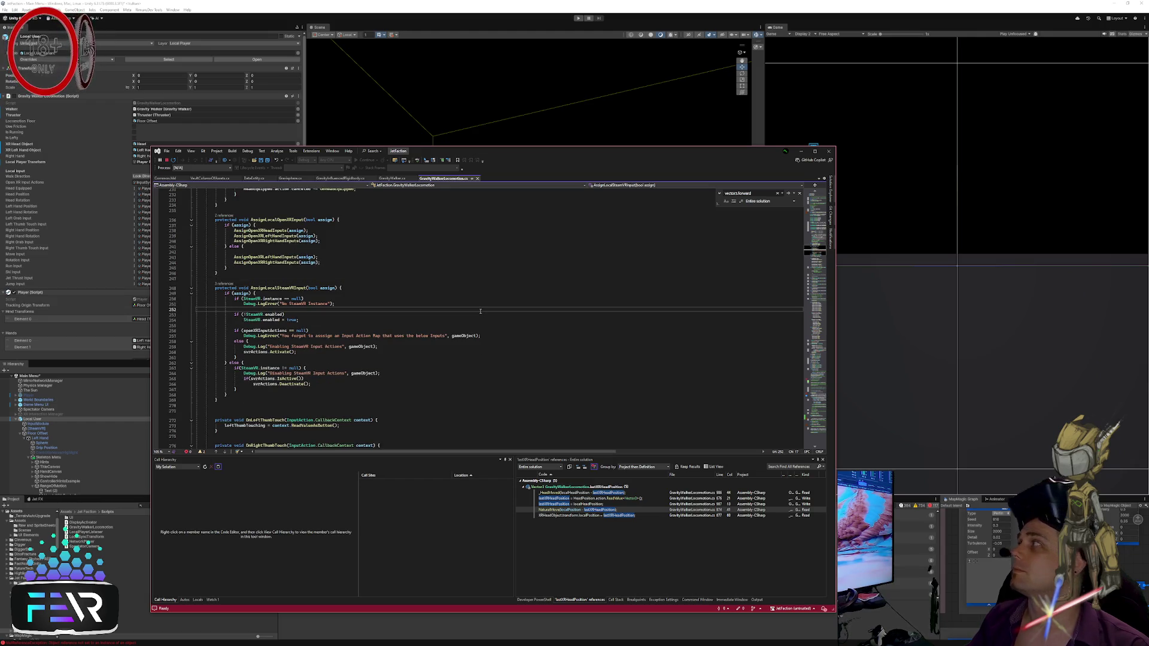
scroll(480, 310, down, 5)
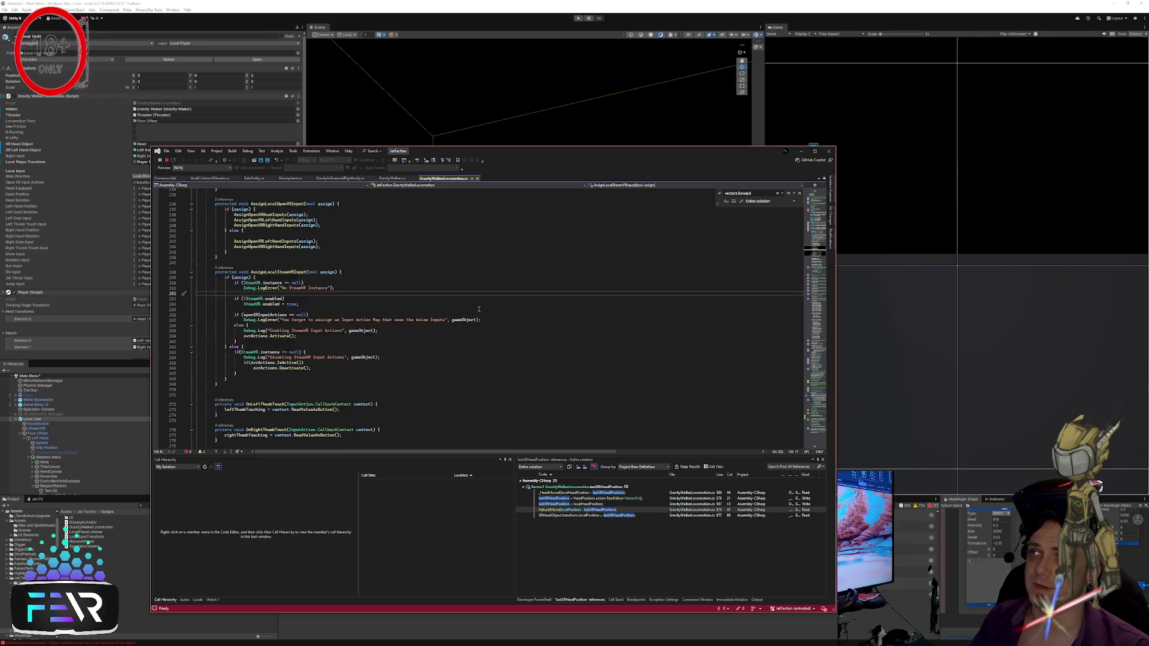
click(479, 309)
scroll(478, 309, down, 4)
click(478, 309)
scroll(478, 309, down, 5)
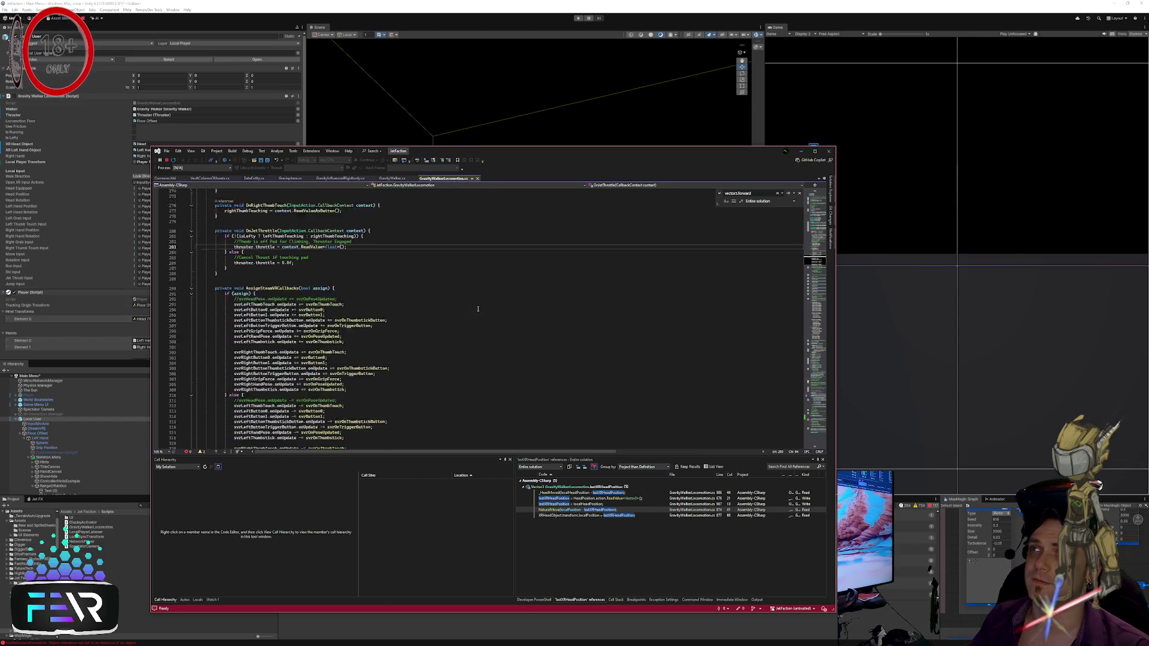
click(478, 309)
Step: Review the field declarations near line 82: head objects, input actions and SteamVR actions
click(819, 217)
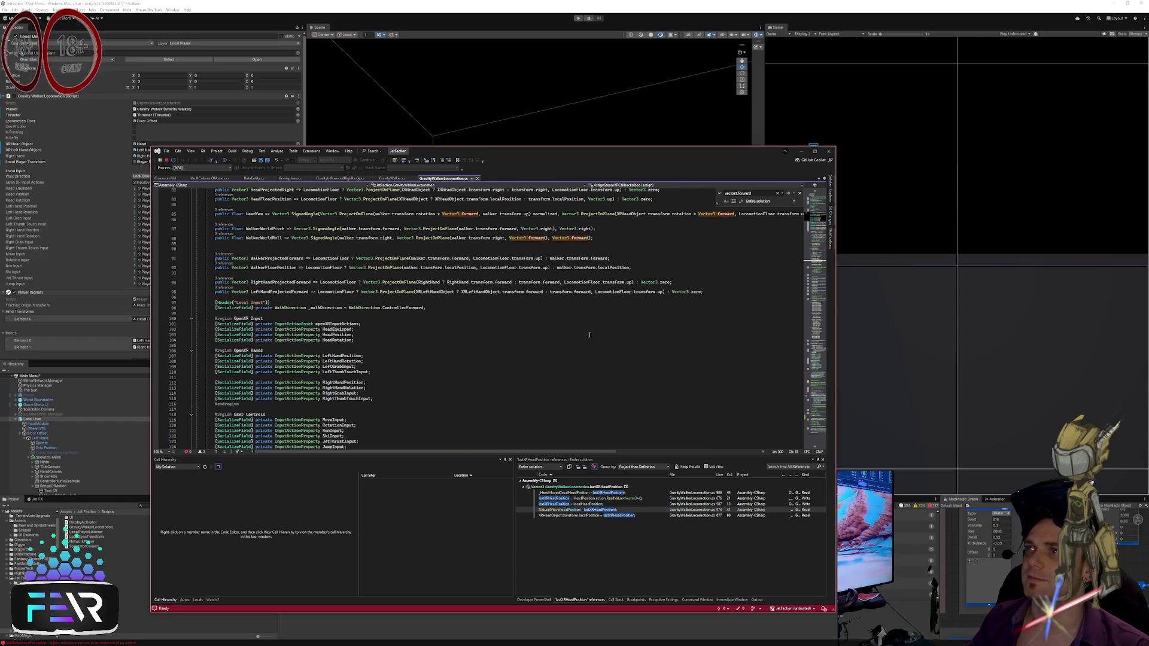
scroll(588, 335, up, 12)
click(486, 359)
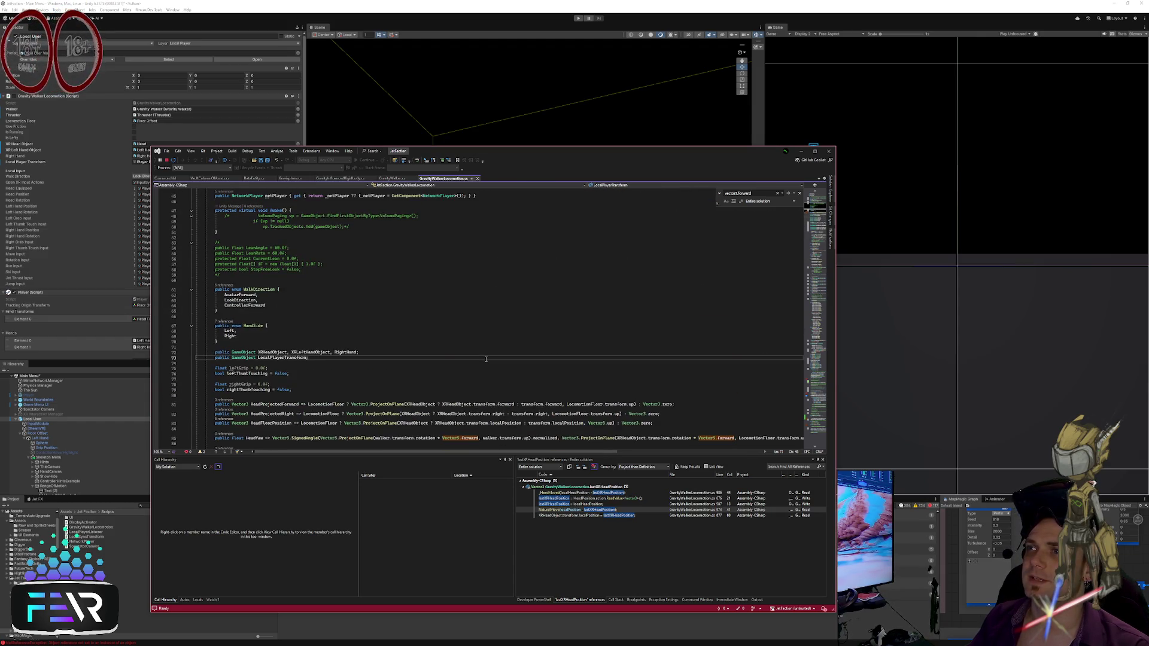
click(466, 352)
scroll(464, 350, down, 16)
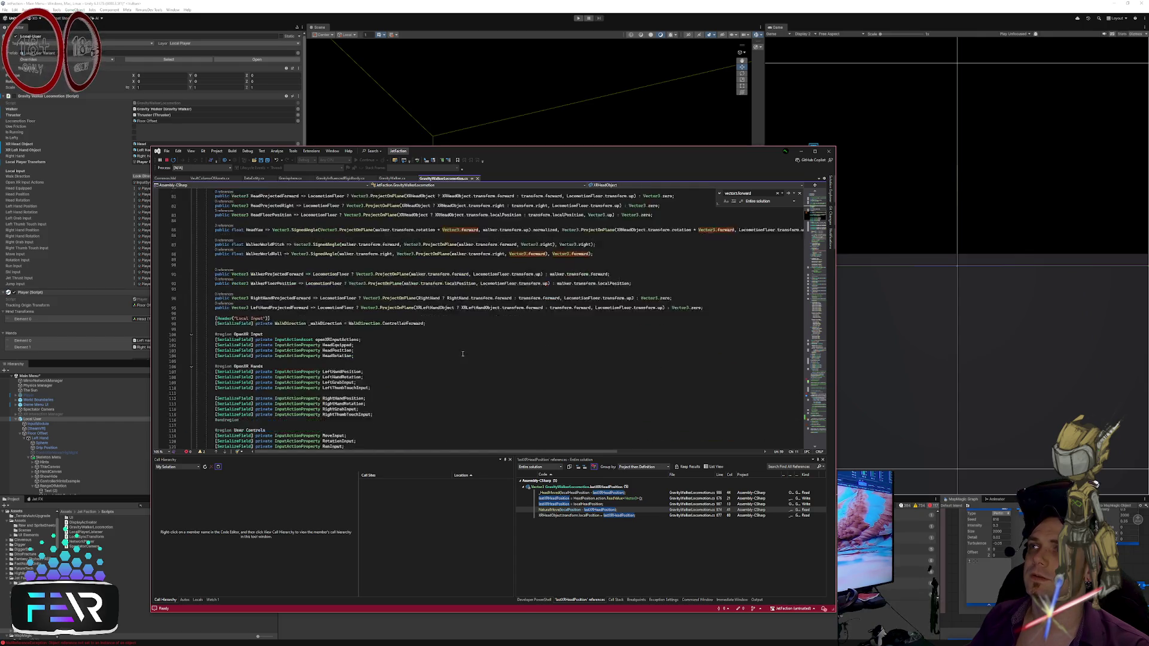
click(462, 352)
scroll(462, 352, down, 7)
click(533, 345)
scroll(533, 346, down, 17)
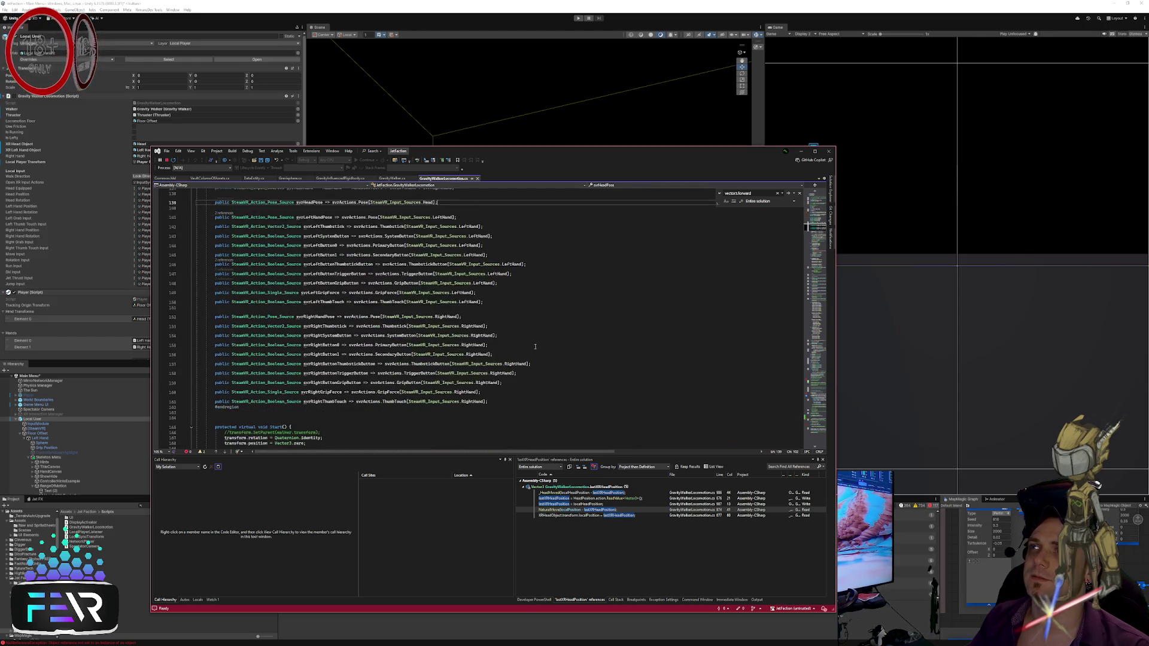
click(535, 341)
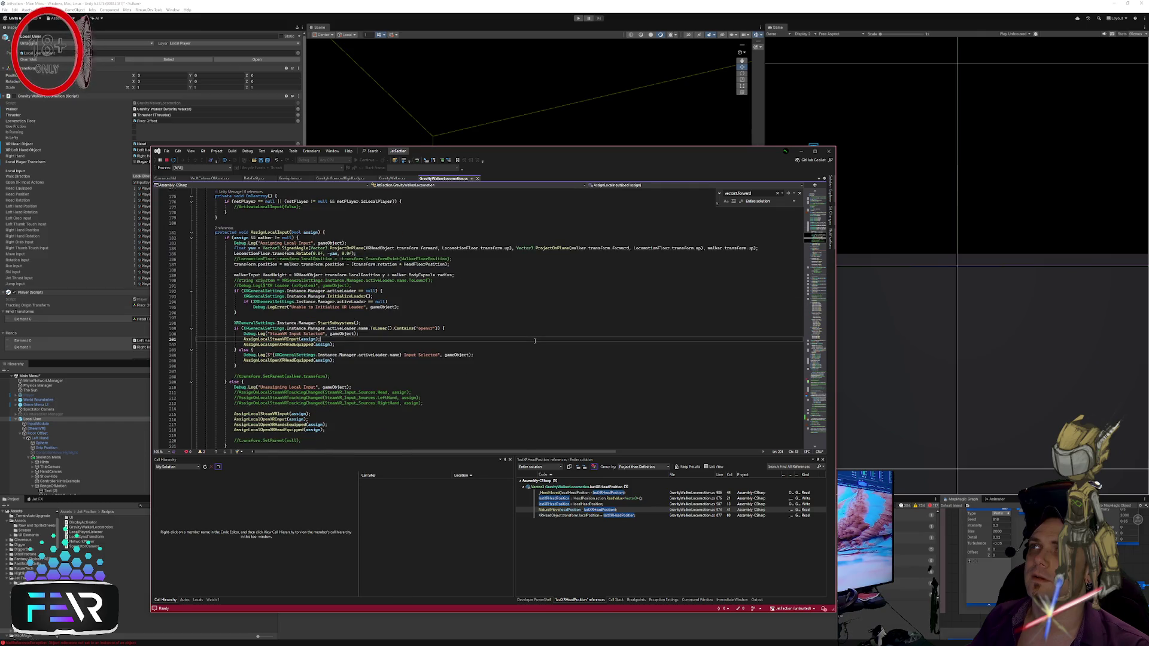
scroll(532, 342, down, 15)
scroll(531, 342, down, 2)
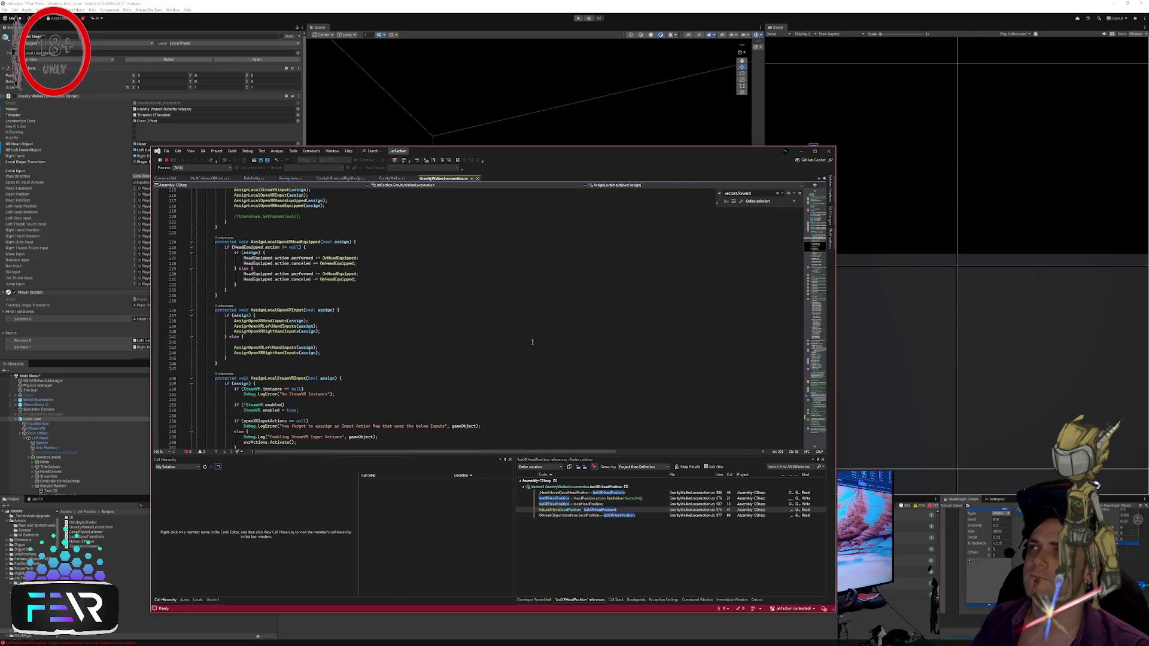
scroll(531, 342, down, 15)
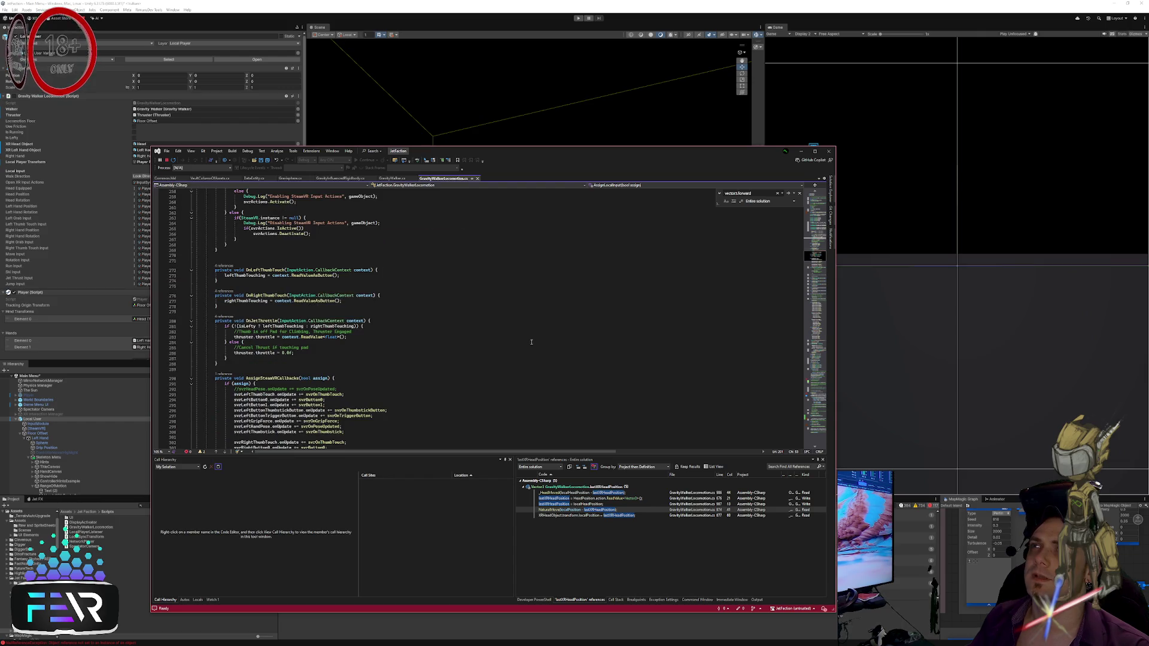
scroll(531, 342, down, 20)
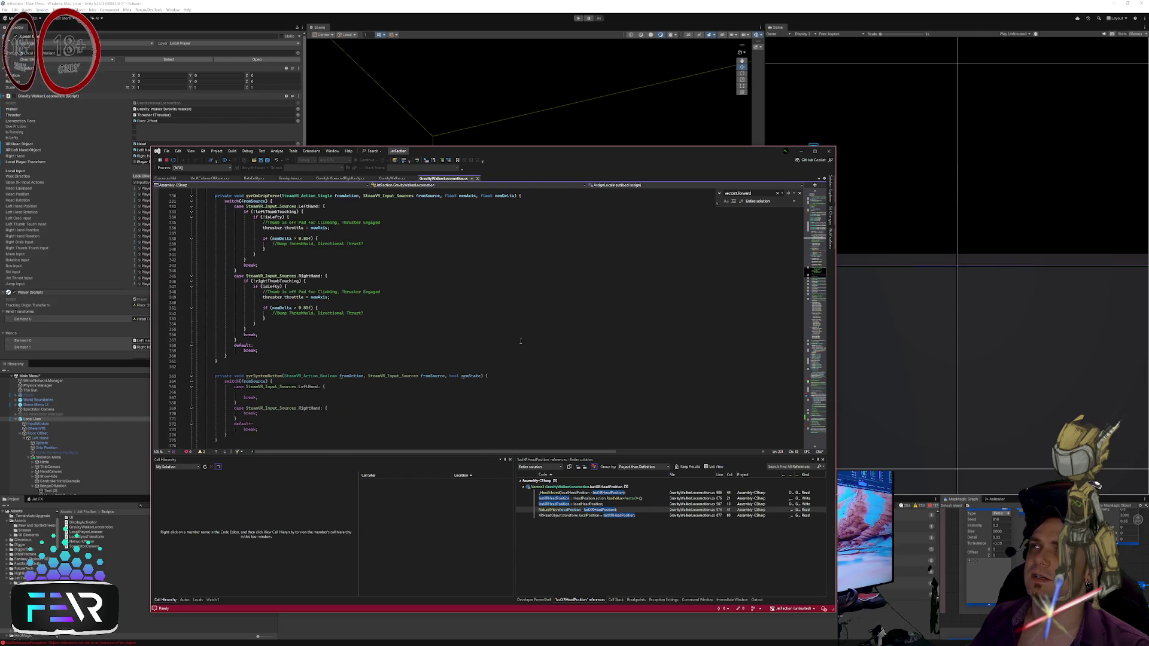
scroll(521, 341, down, 12)
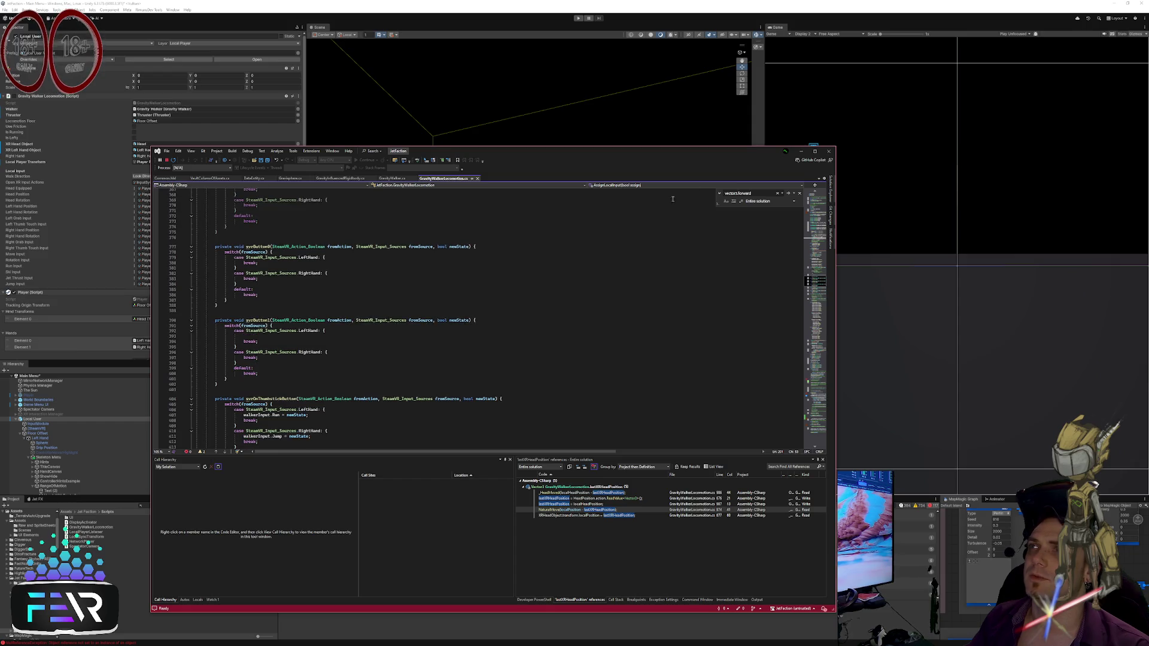
Step: Jump to the OnHeadMoved handler via the method list and start Play mode
click(733, 185)
scroll(651, 265, down, 10)
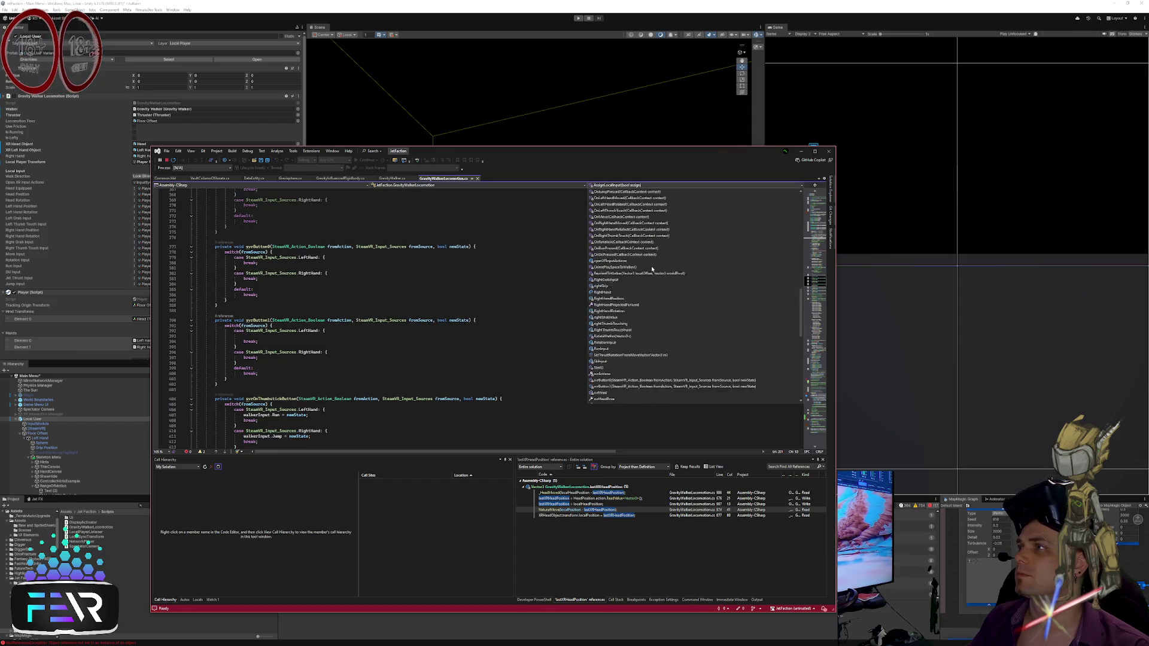
scroll(651, 269, up, 6)
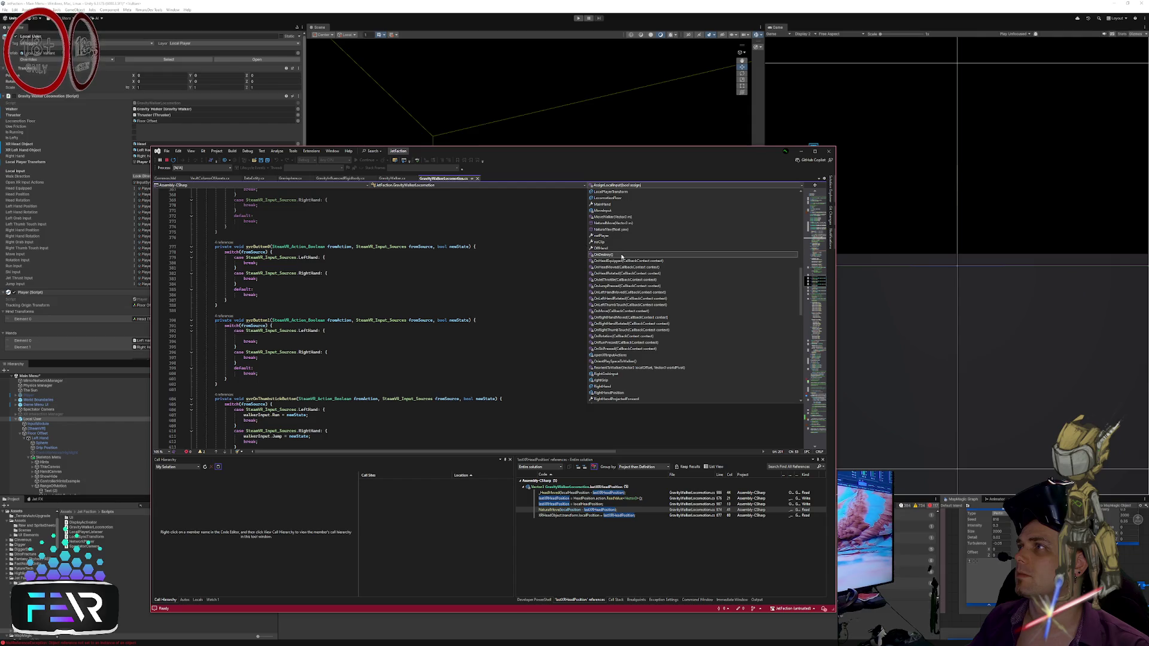
click(635, 267)
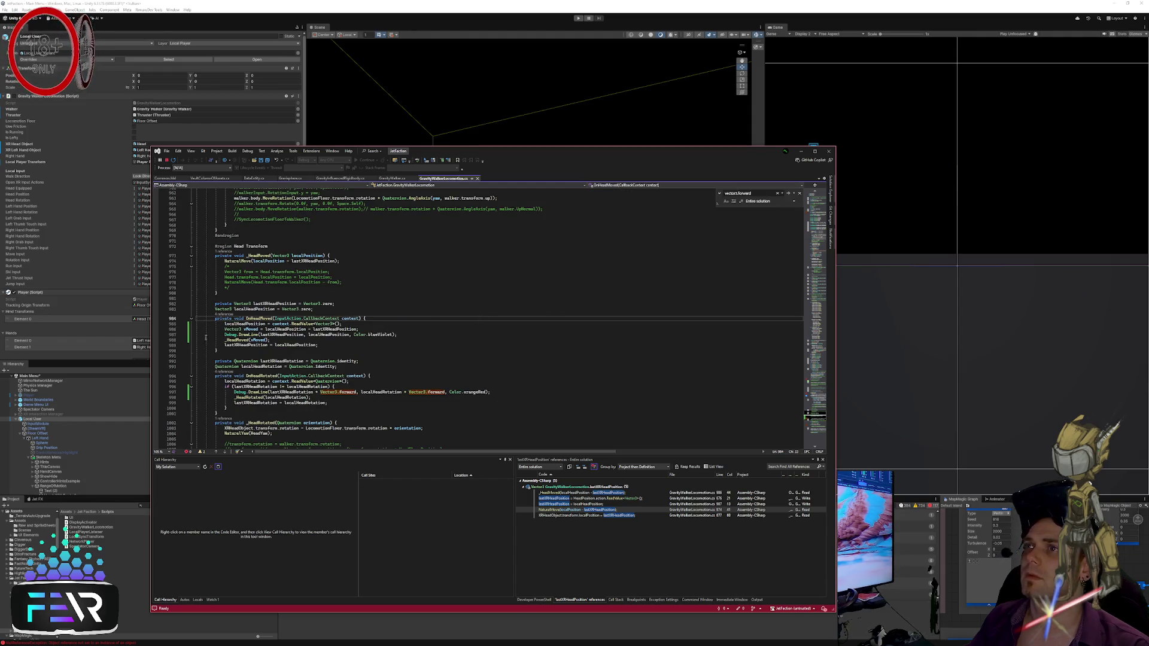
click(417, 330)
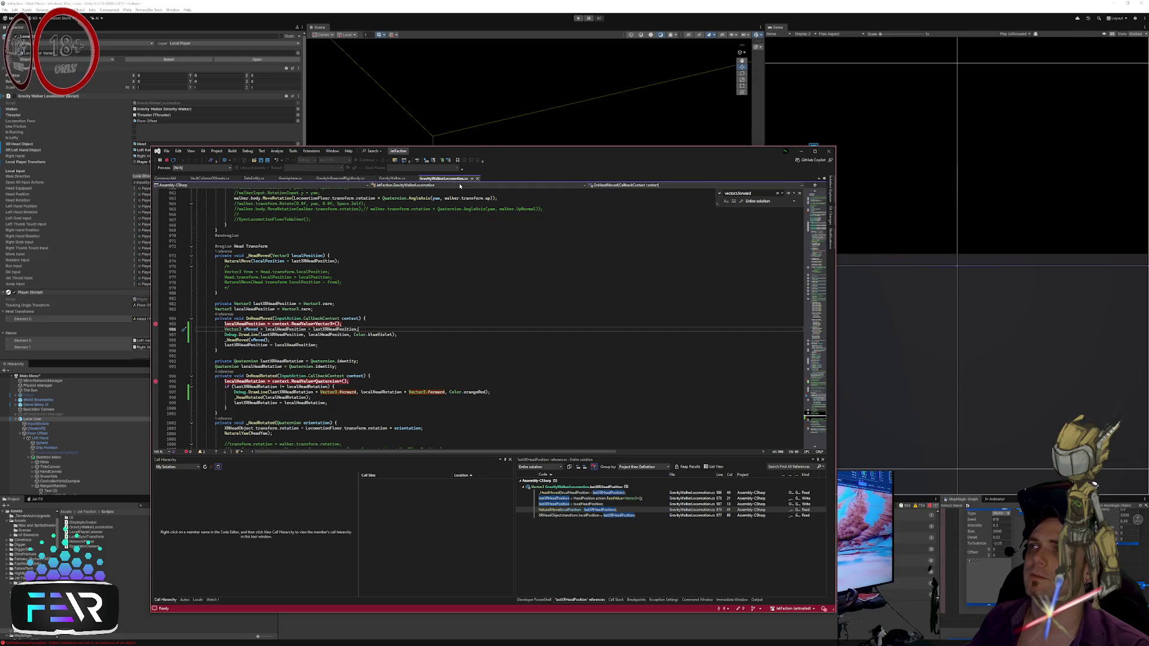
click(578, 17)
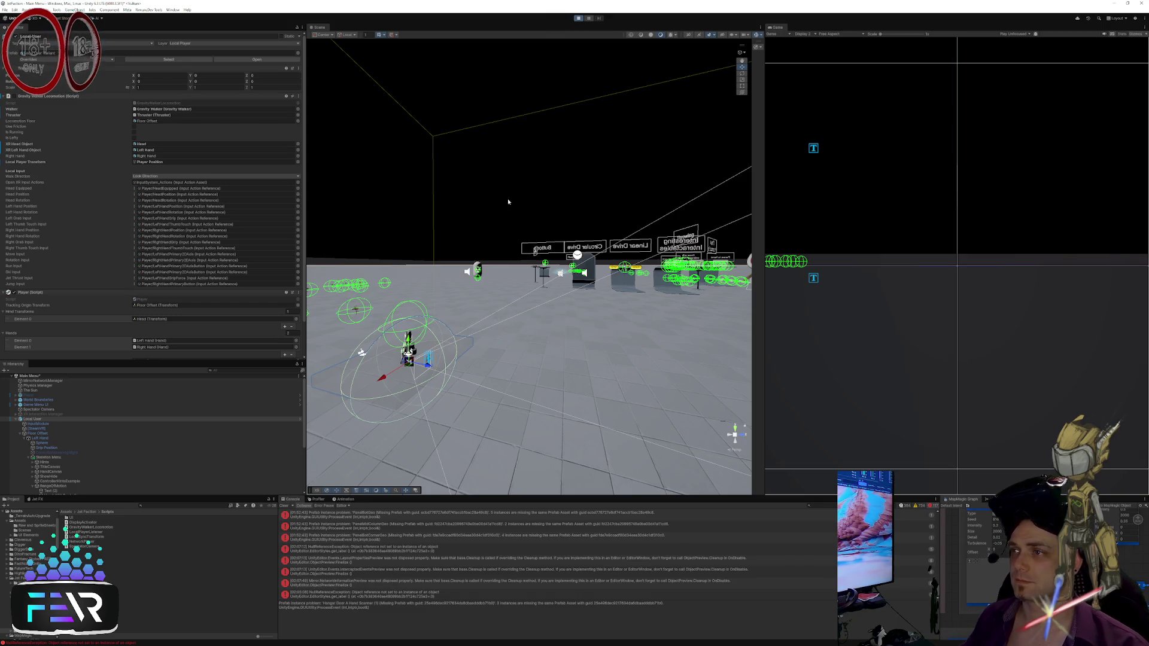
Step: Clear the Console, review the OnHeadMoved lines calling _HeadMoved and storing the last head position, then return to Unity
click(285, 506)
key(alt+Tab)
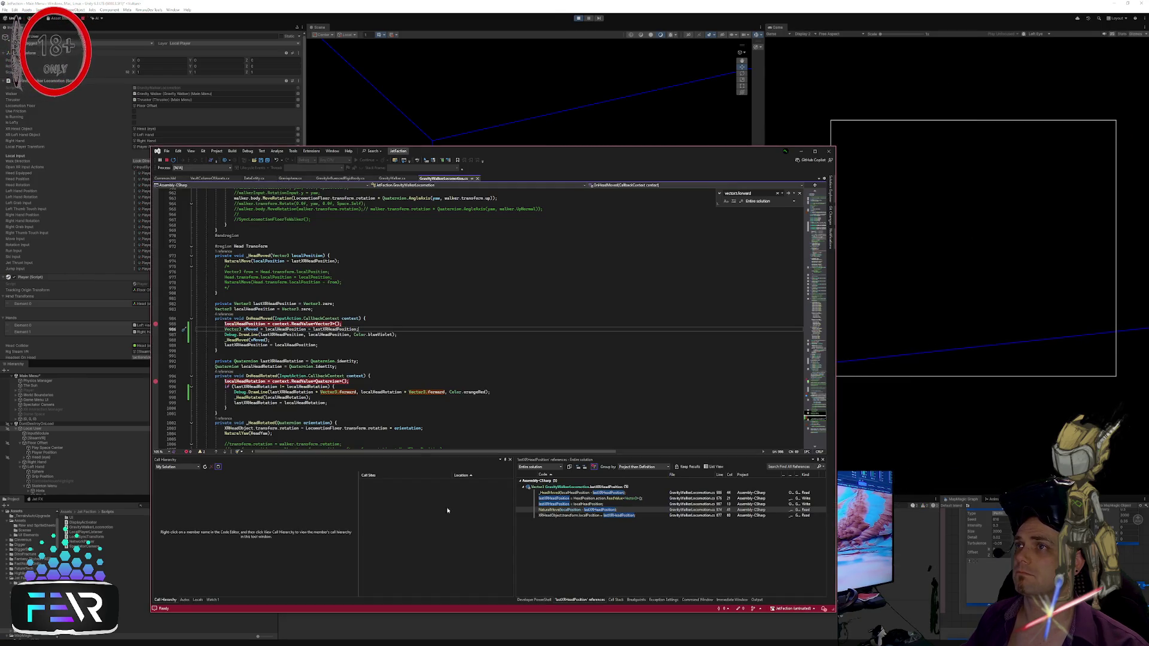
click(410, 351)
click(439, 341)
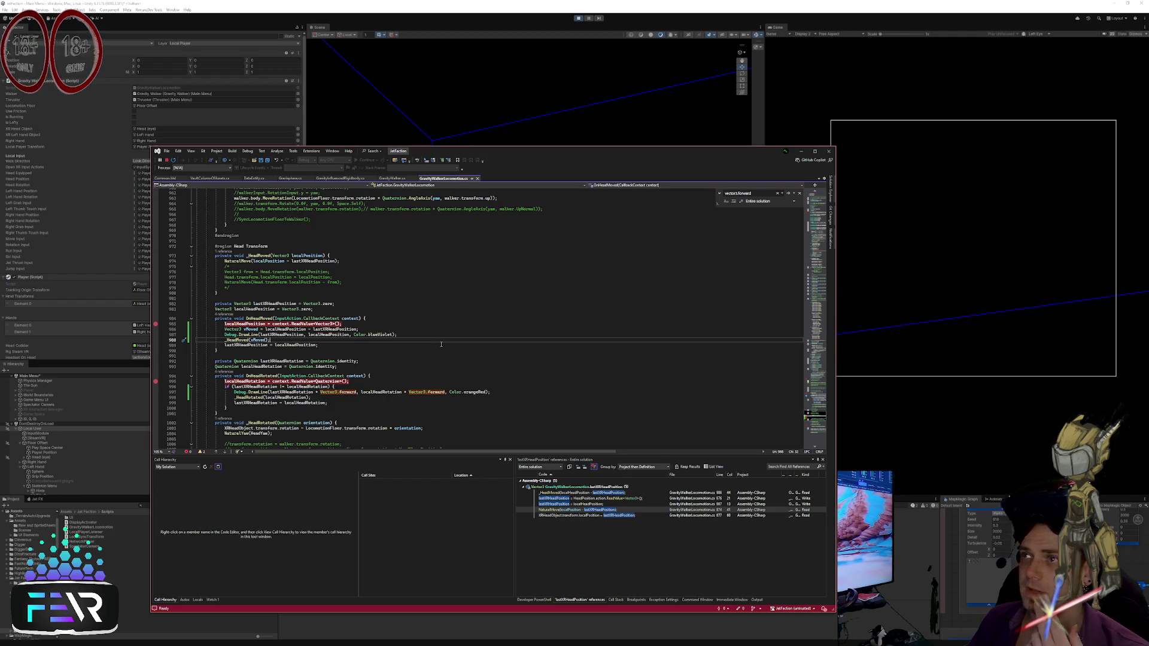
click(439, 345)
click(801, 151)
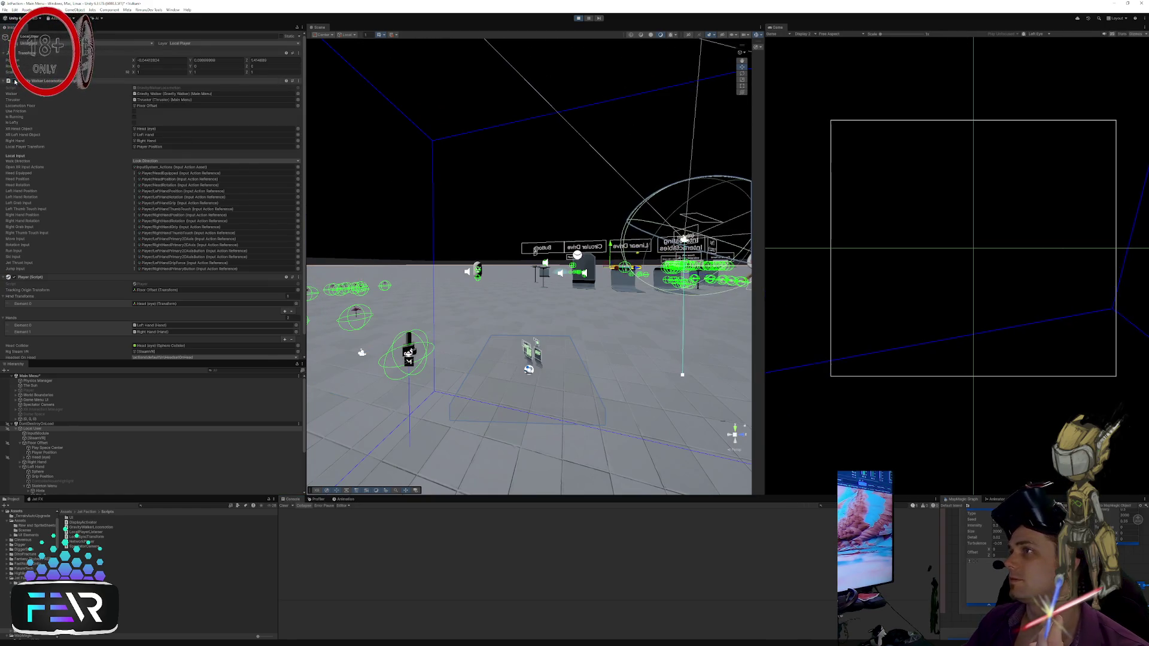
Step: Orbit the Scene view to look down on the play area, then select and frame InputModule
drag(479, 257, 500, 261)
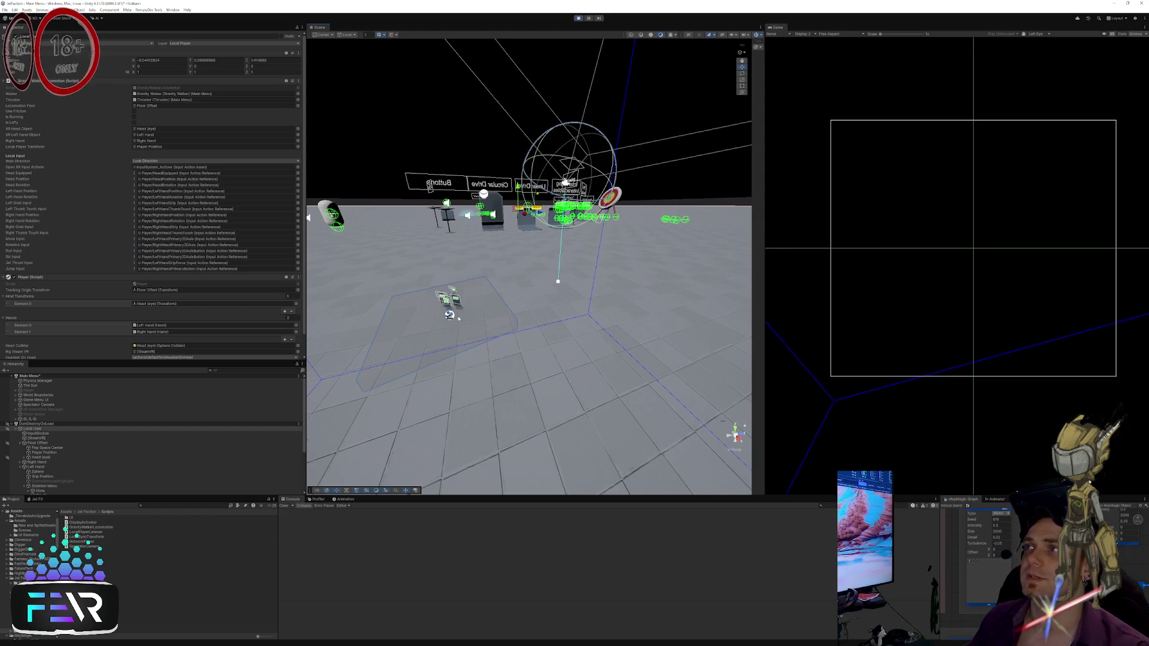
click(38, 433)
double_click(213, 434)
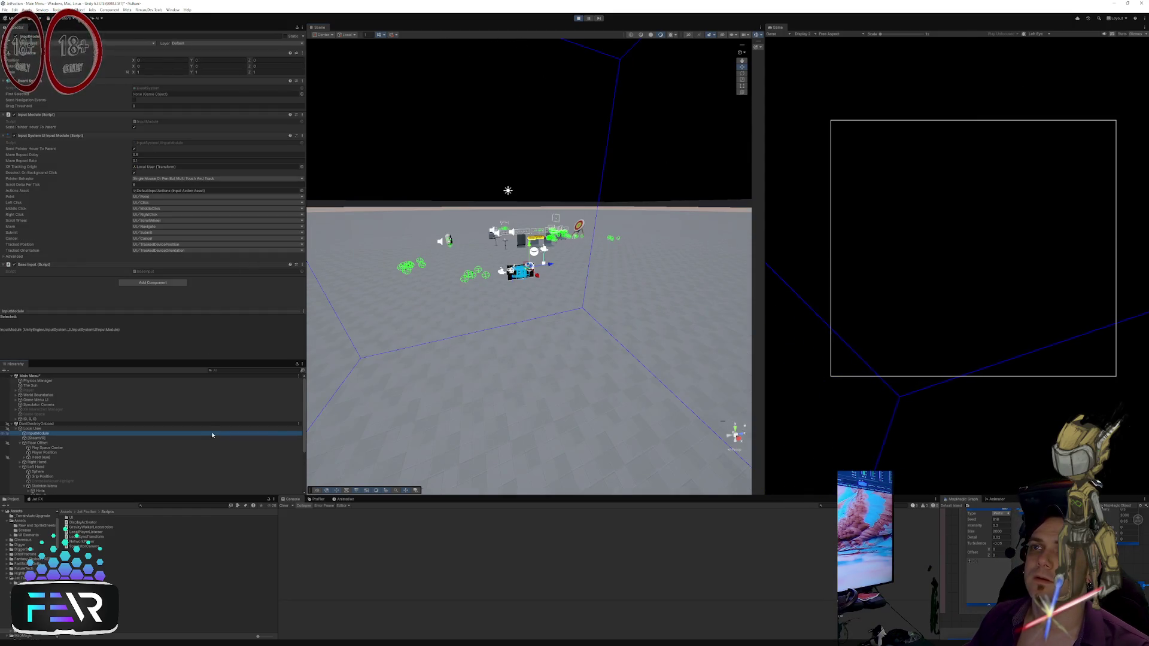
scroll(103, 435, down, 1)
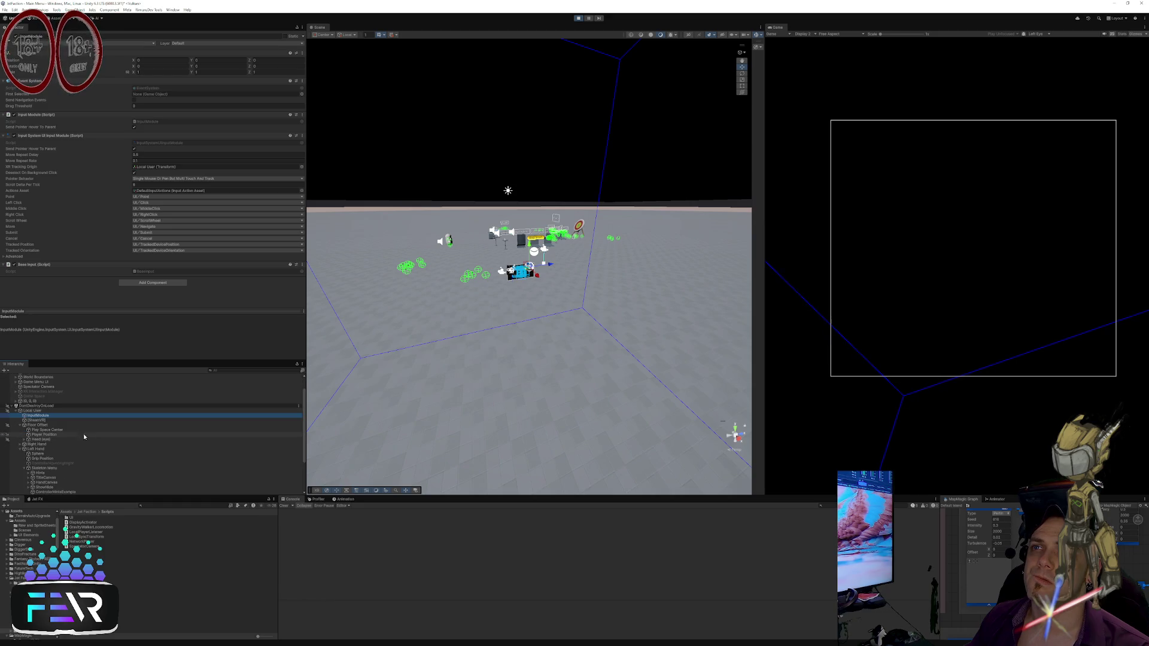
scroll(52, 435, down, 3)
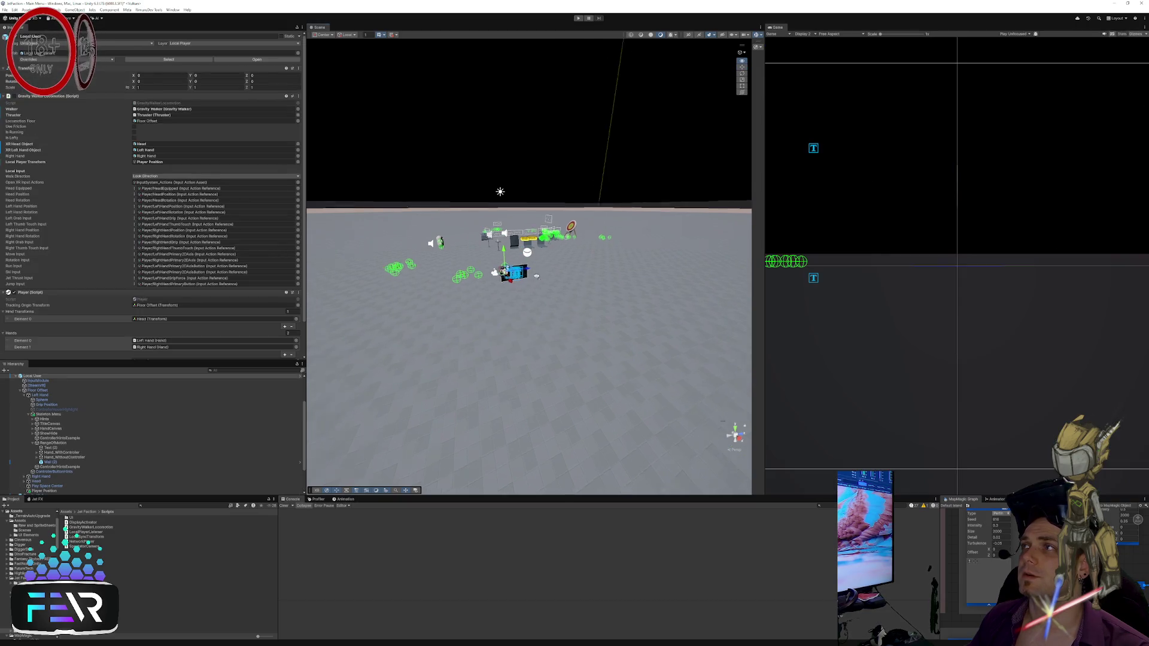
scroll(545, 269, up, 5)
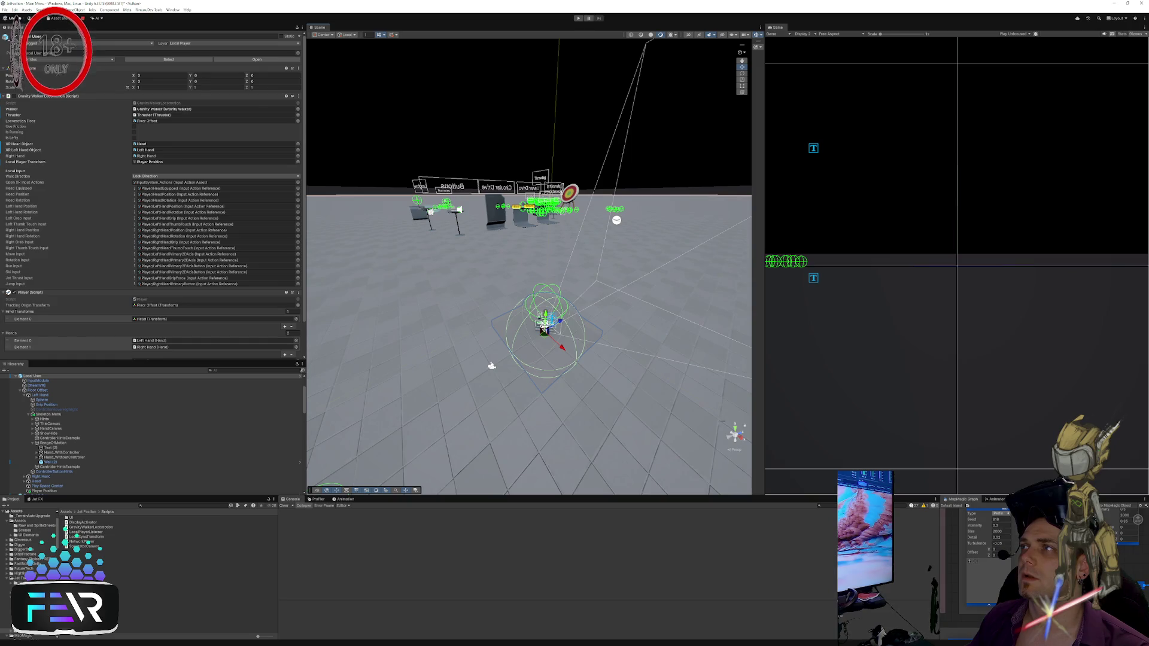
Step: Inspect Text (2) and Gravity Walker's components, then re-enter Play mode with Ctrl+P
click(48, 448)
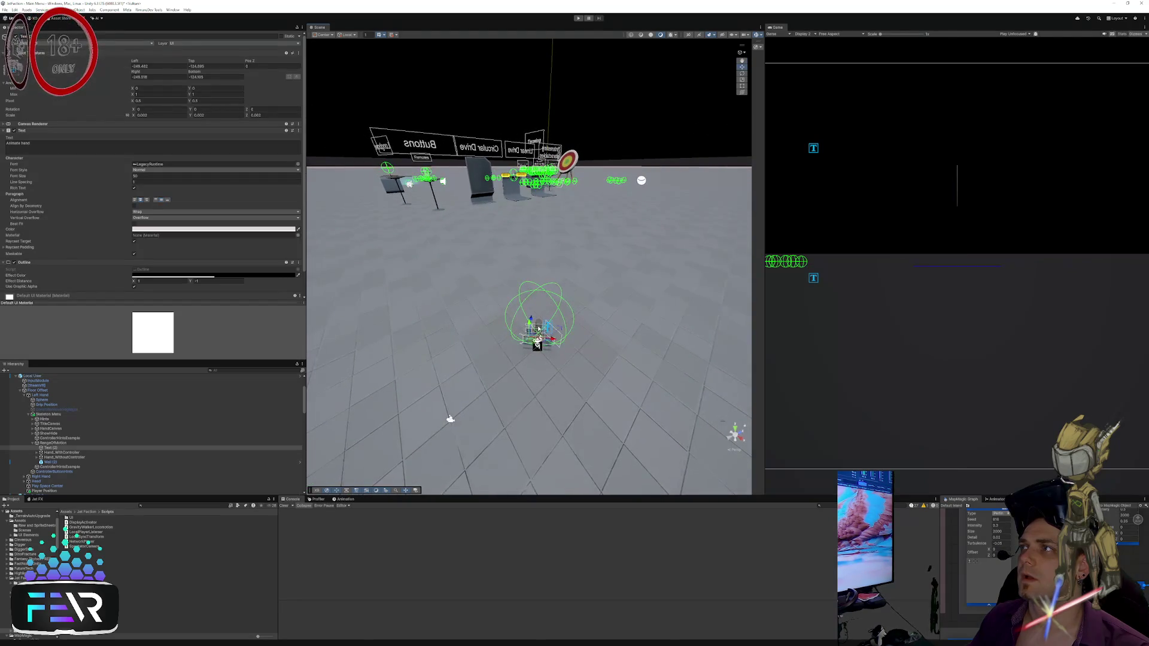
click(538, 326)
scroll(54, 460, down, 1)
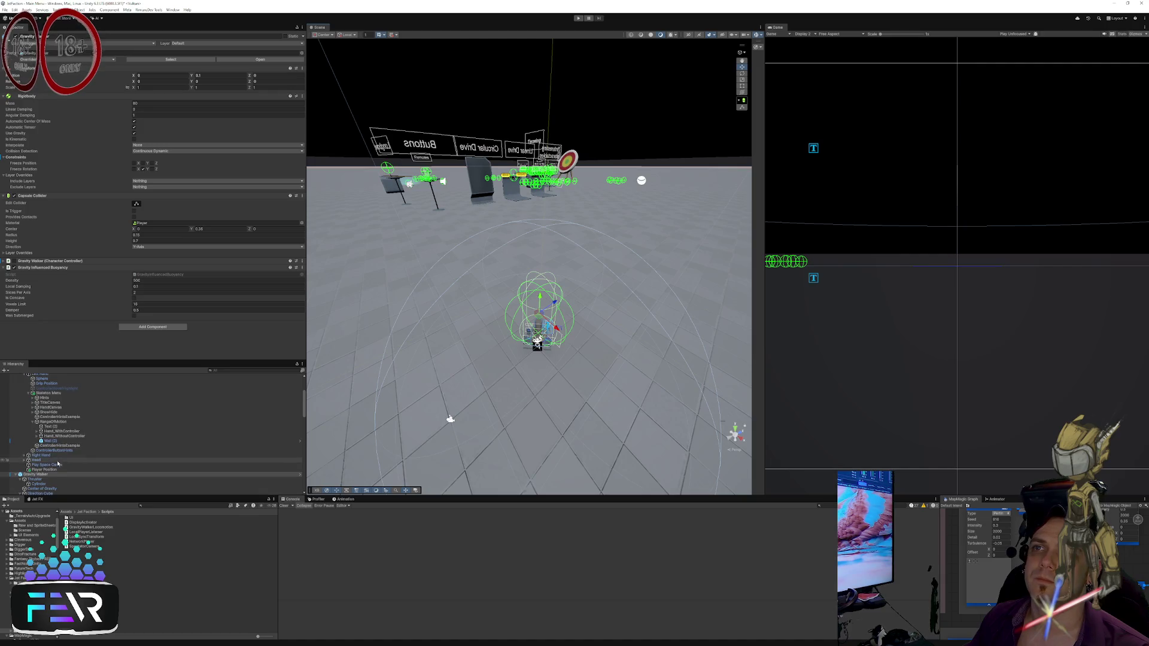
key(ctrl+p)
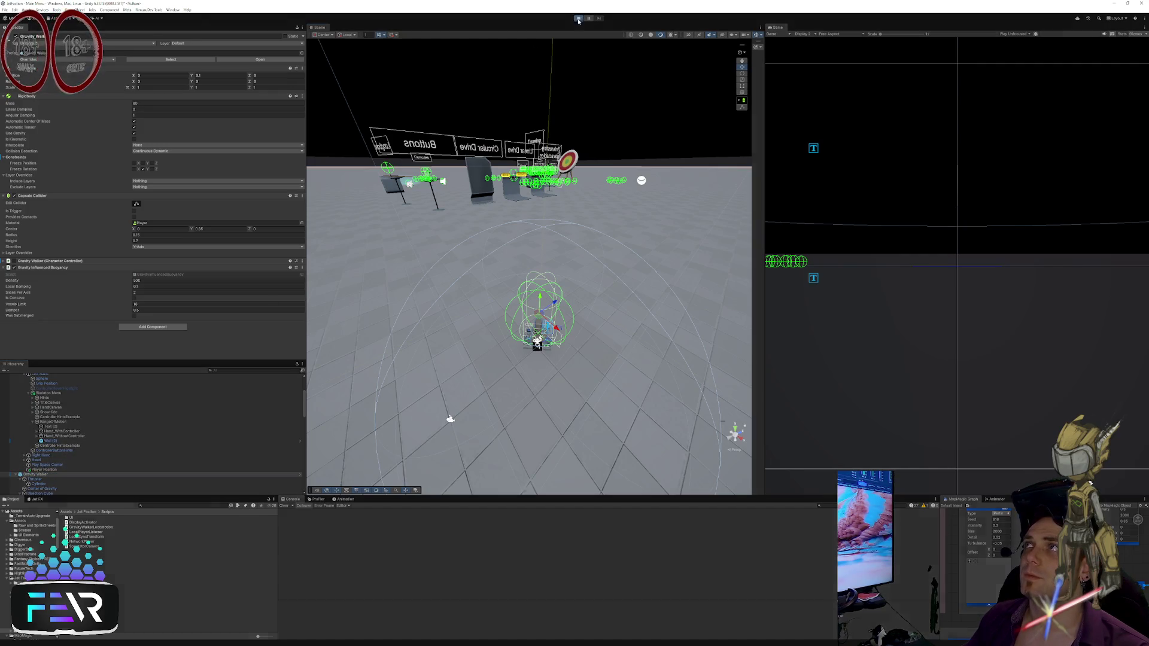
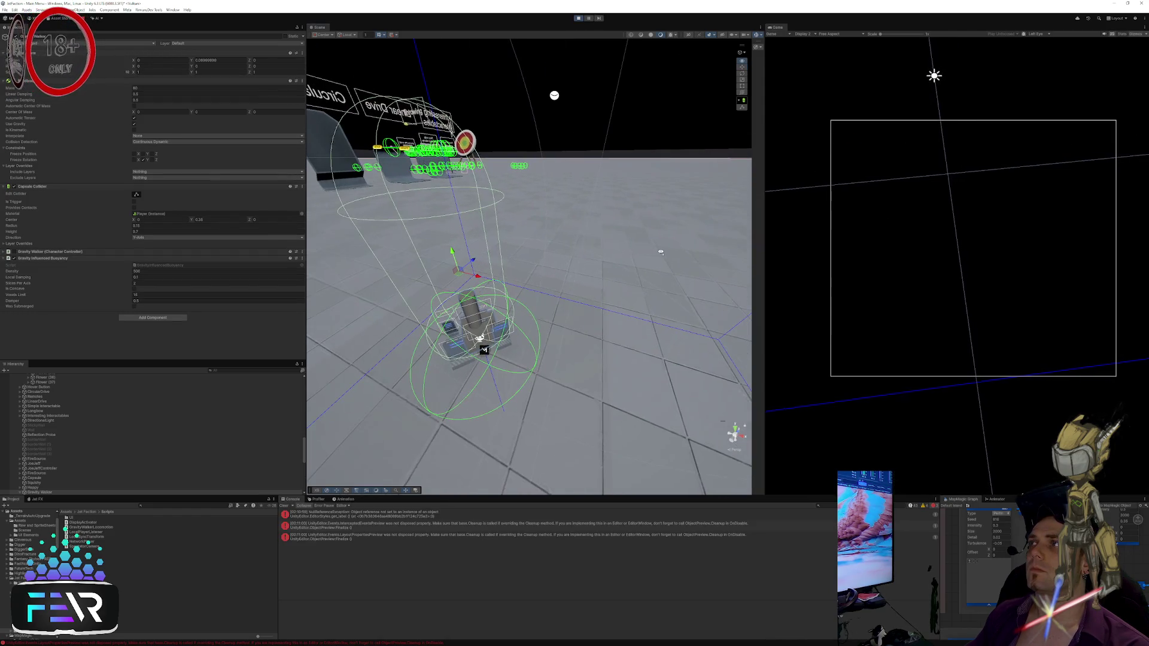
Step: Select the Local User object in the Hierarchy and stop Play mode
scroll(51, 450, up, 2)
scroll(51, 445, down, 3)
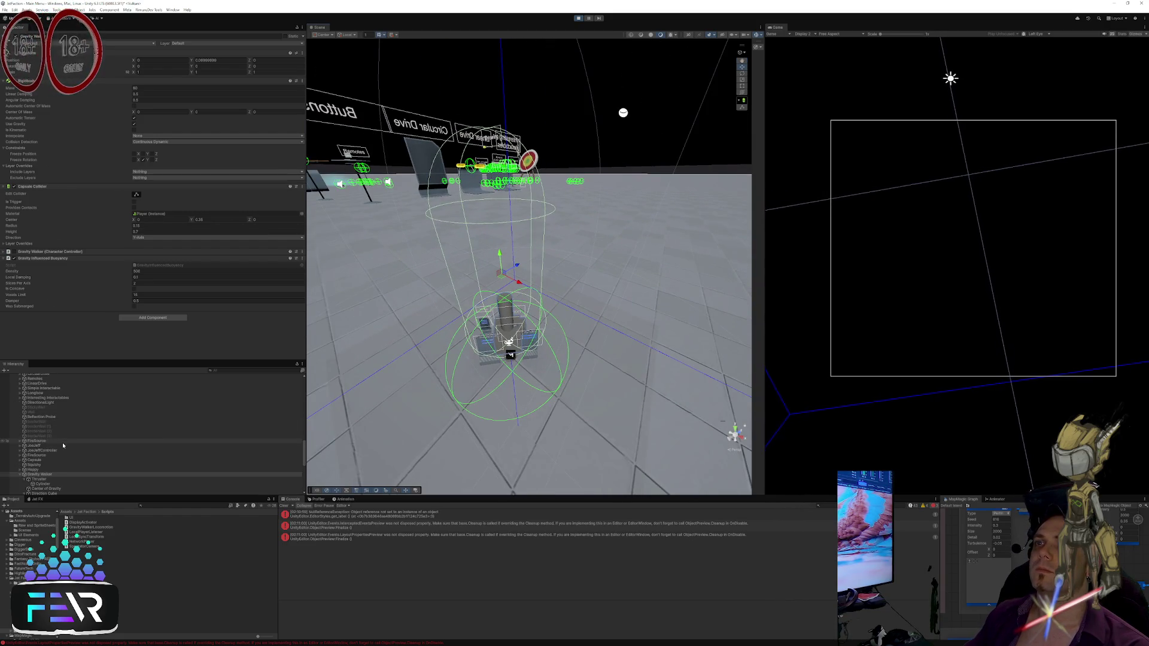
scroll(63, 446, up, 3)
click(63, 443)
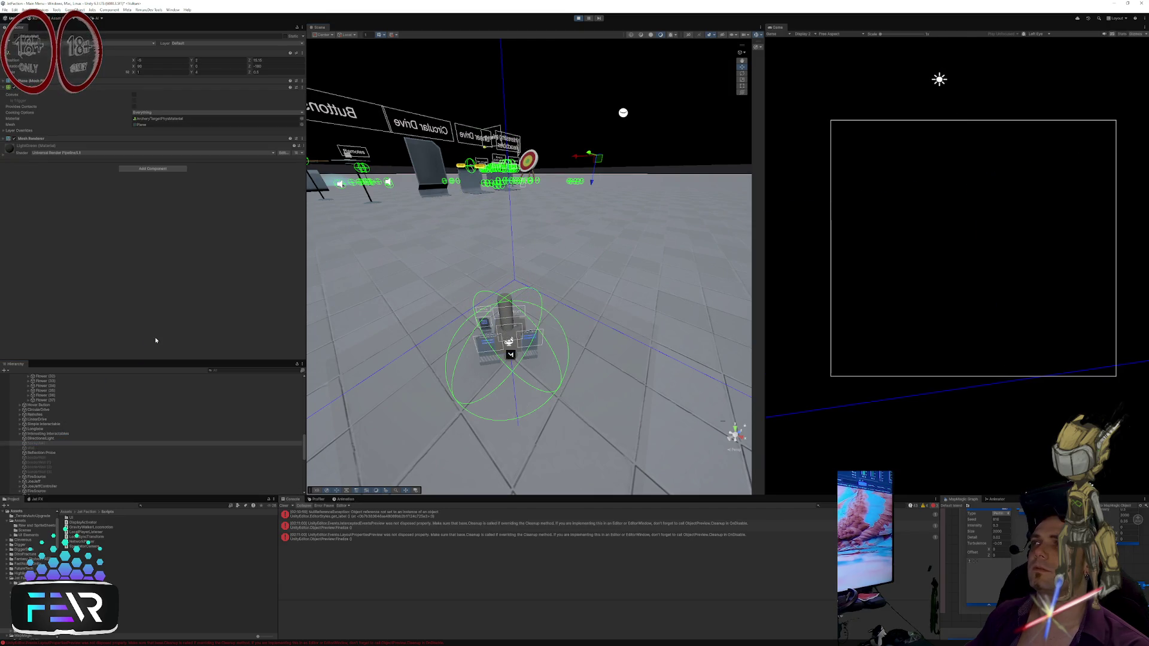
scroll(62, 430, up, 10)
scroll(60, 430, down, 10)
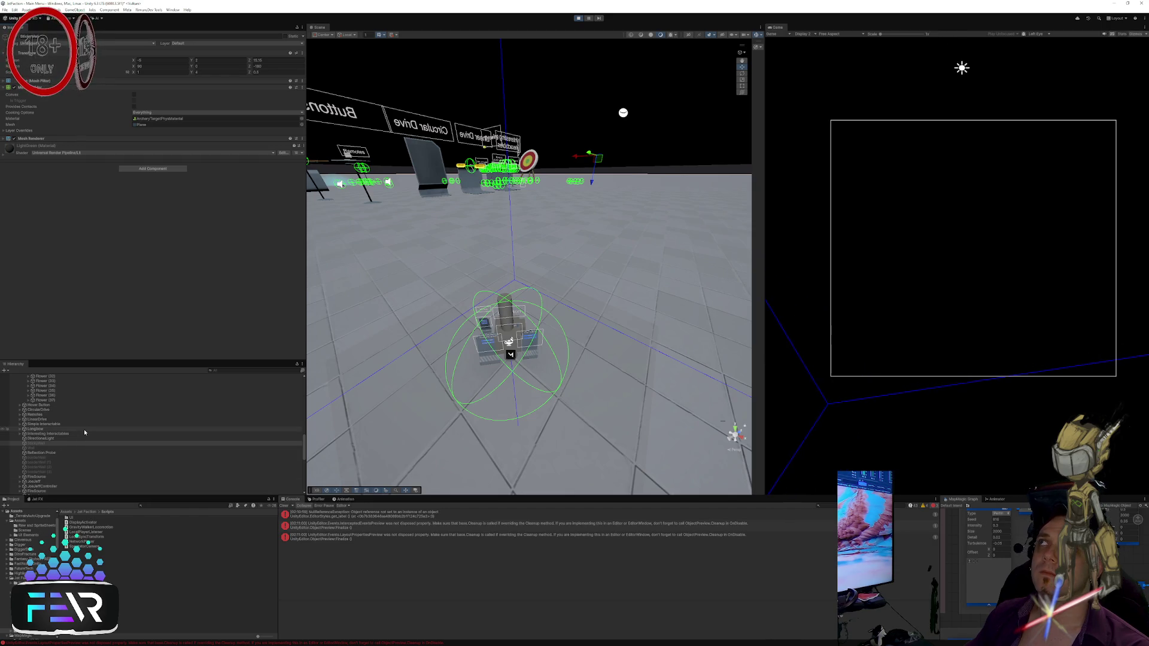
scroll(66, 394, down, 10)
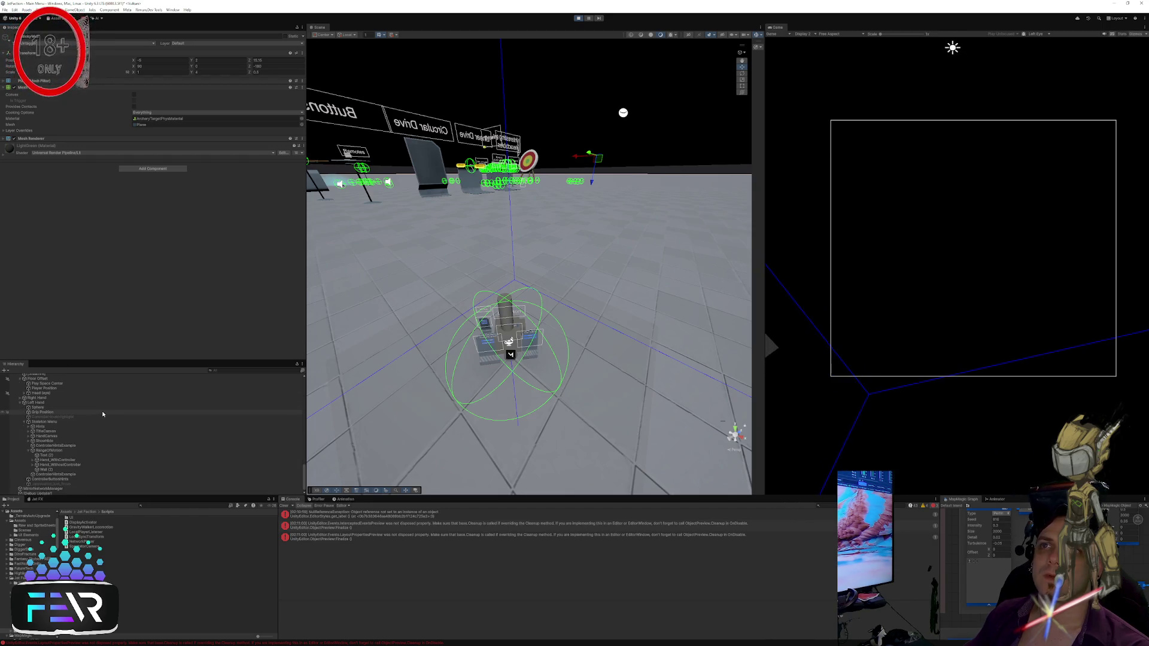
click(39, 399)
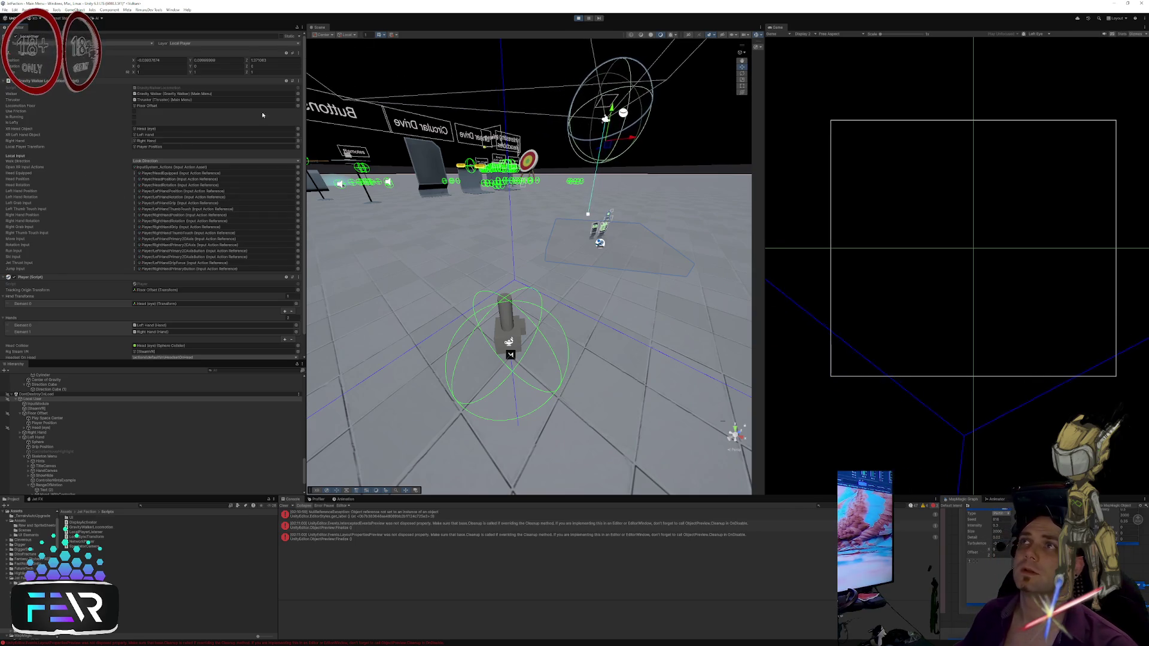
key(ctrl+p)
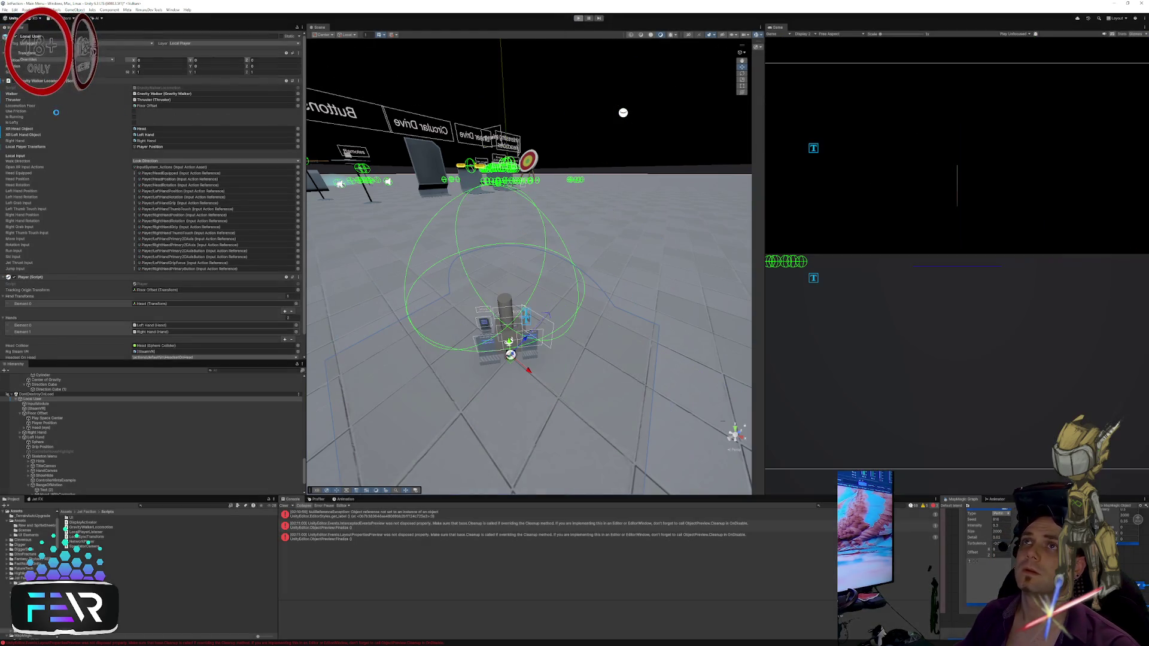
Step: Open the GravityWalkerLocomotion script from its component in Visual Studio
click(25, 97)
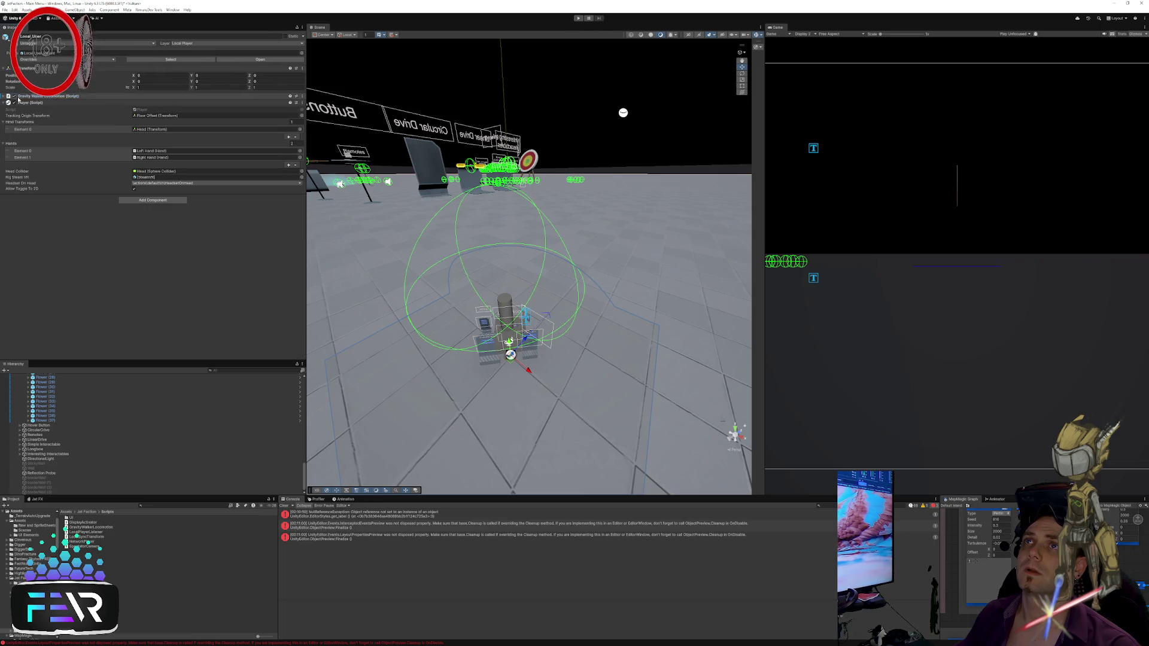
click(18, 98)
click(170, 105)
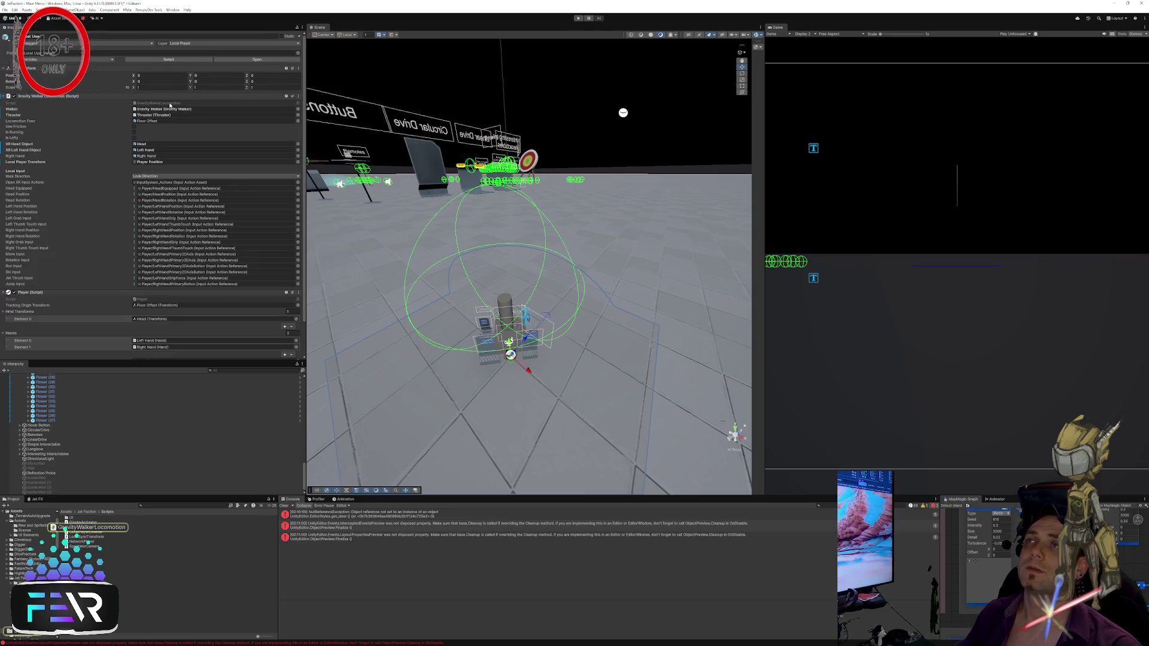
double_click(170, 105)
scroll(477, 330, down, 9)
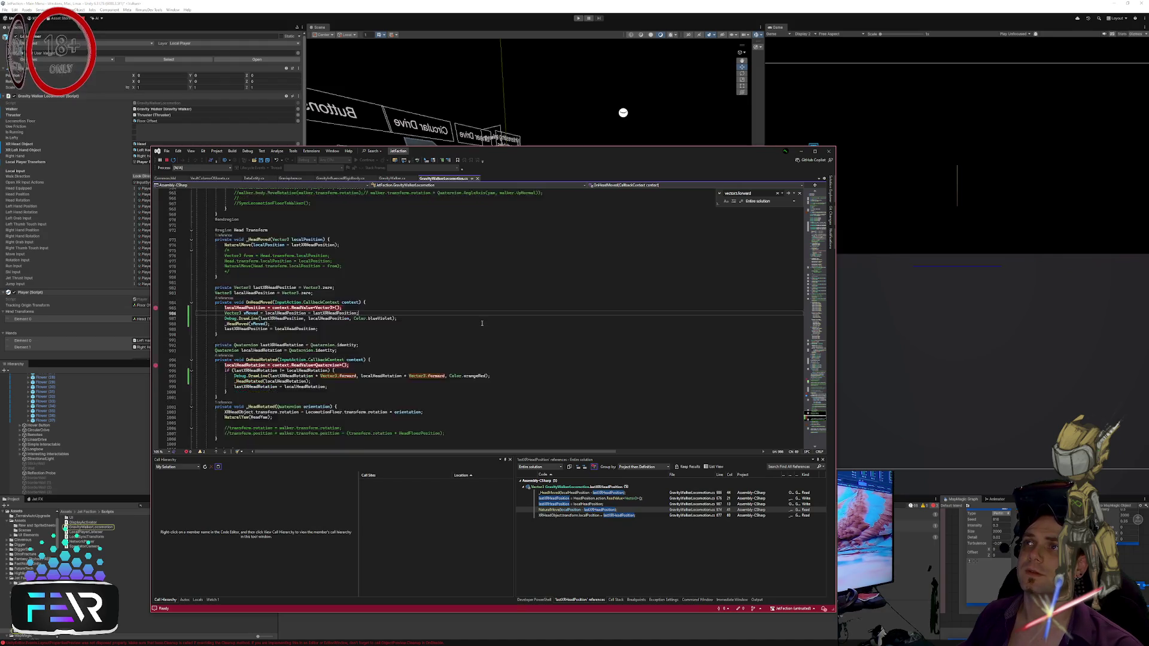
Step: Start Play mode in Unity with the script open near ActivateLocalInput
click(531, 321)
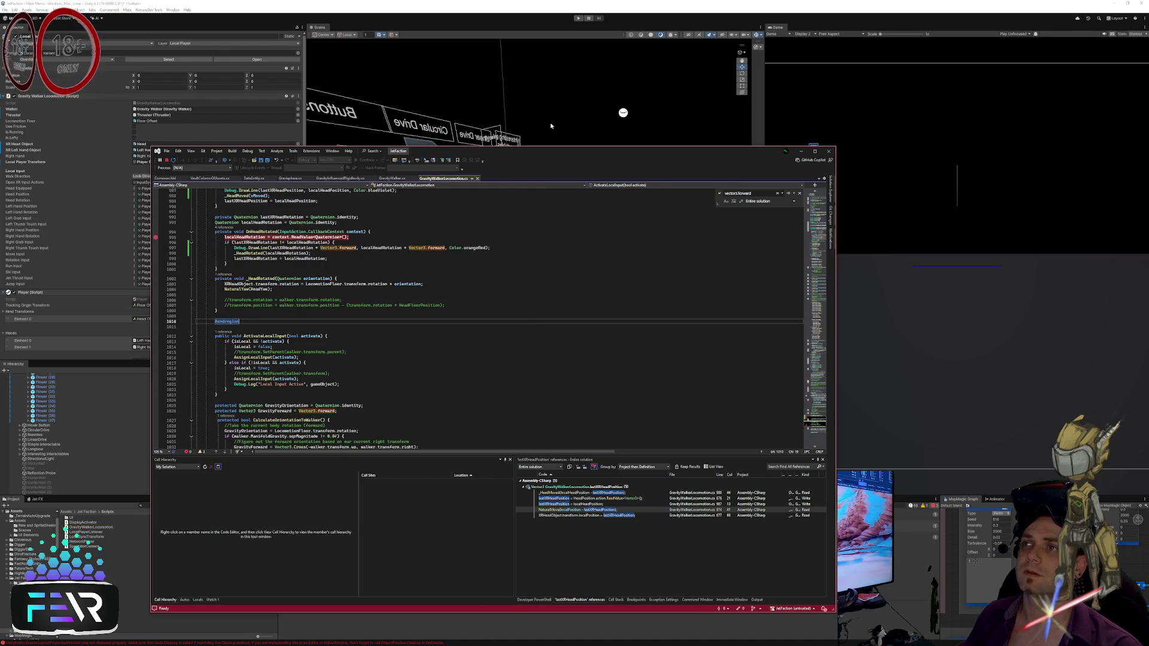
scroll(446, 305, down, 4)
click(328, 272)
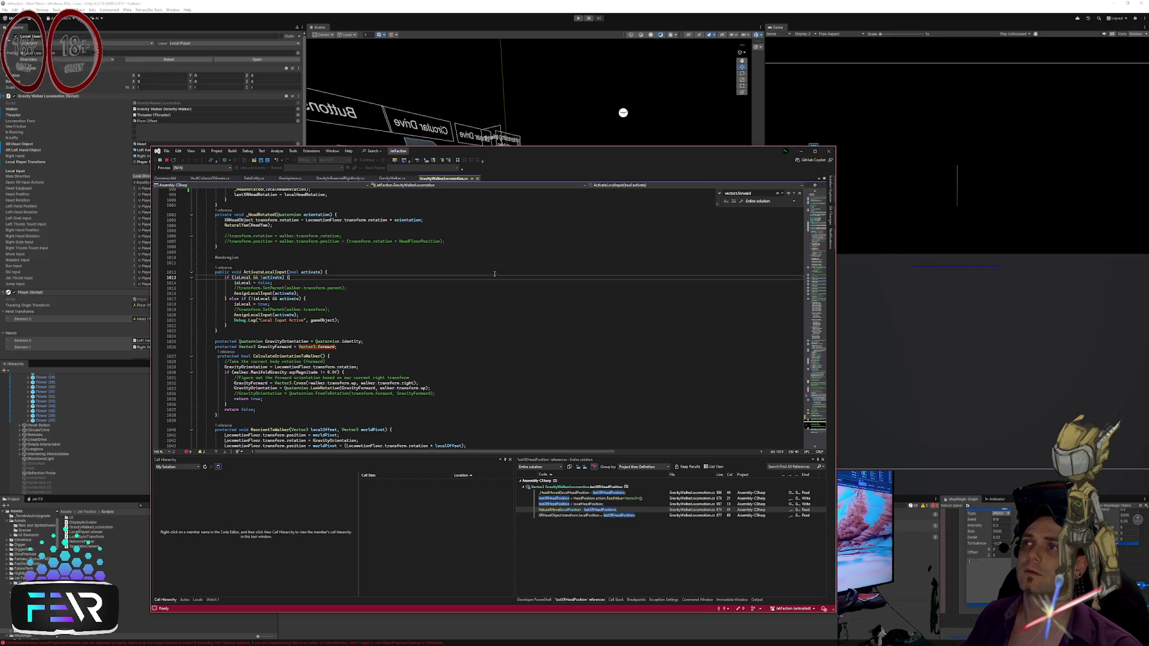
click(578, 18)
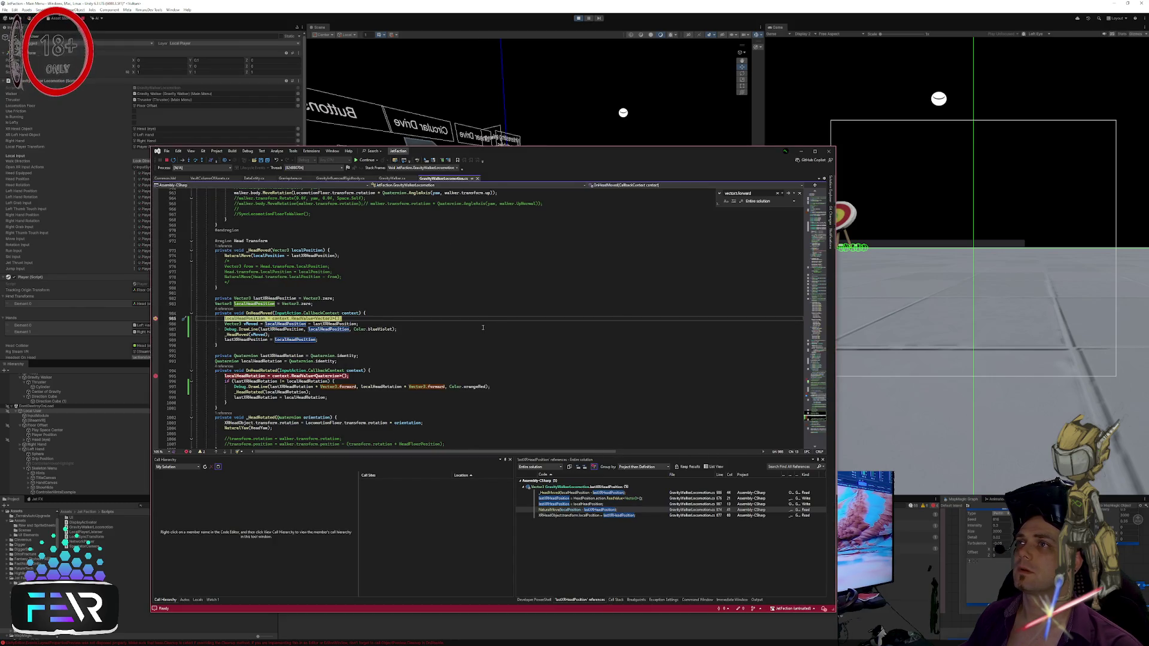
Step: Remove the breakpoints on lines 985 and 995 and continue execution
click(162, 325)
click(156, 319)
click(156, 375)
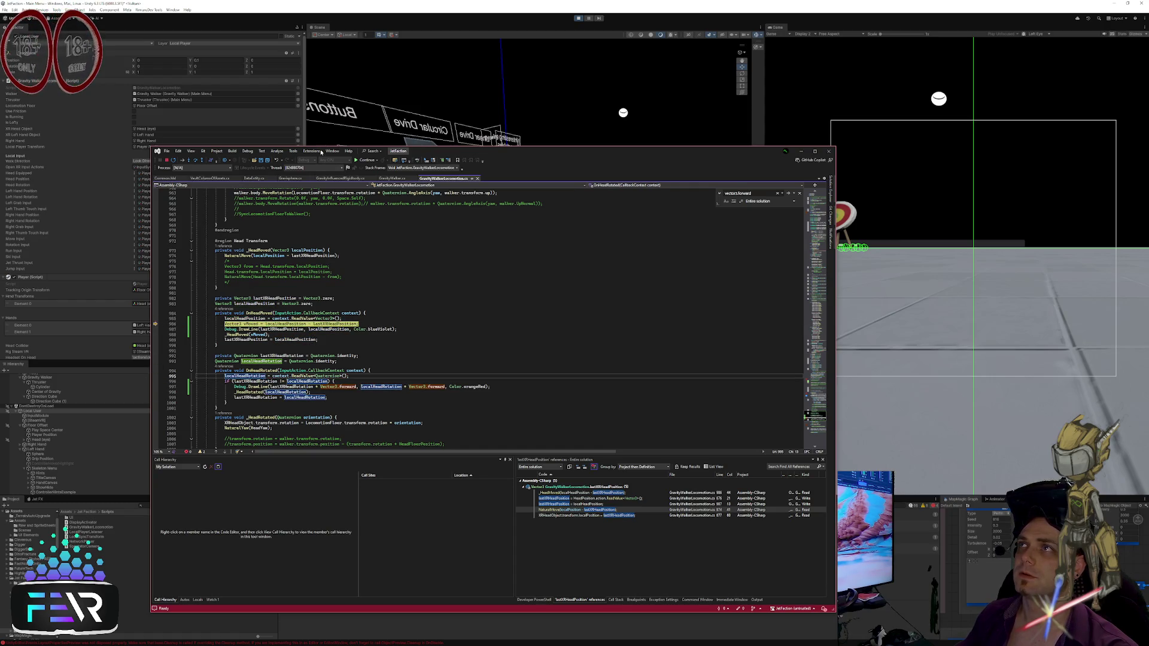
click(366, 160)
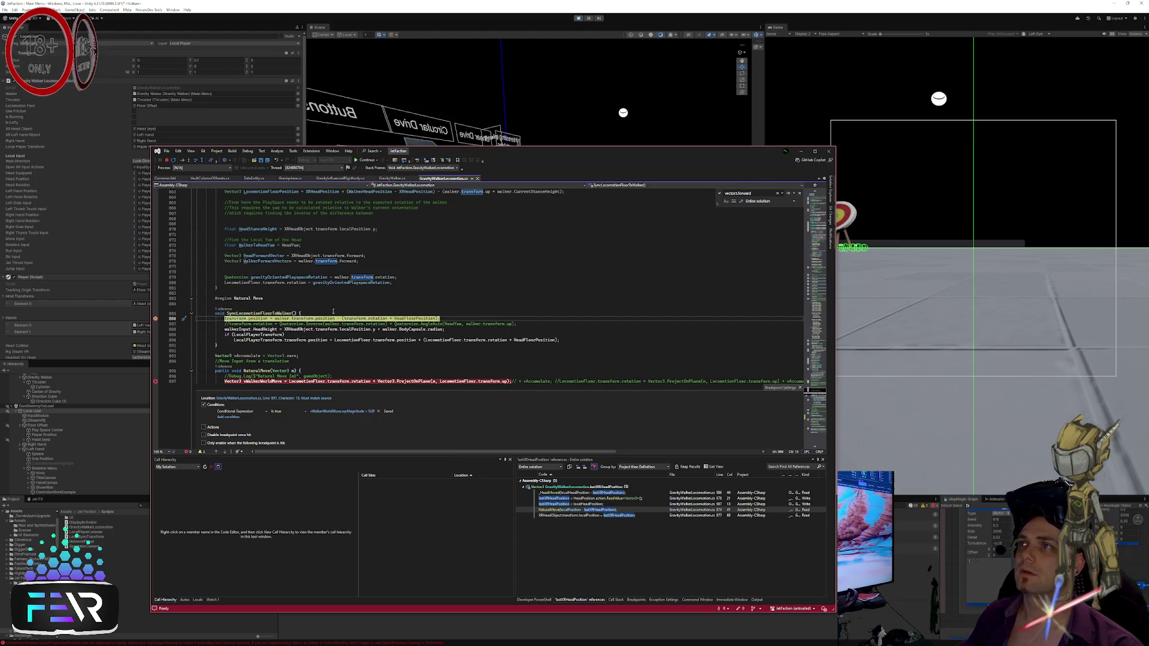
Step: Step over with F10 to line 891, then resume the game
key(F10)
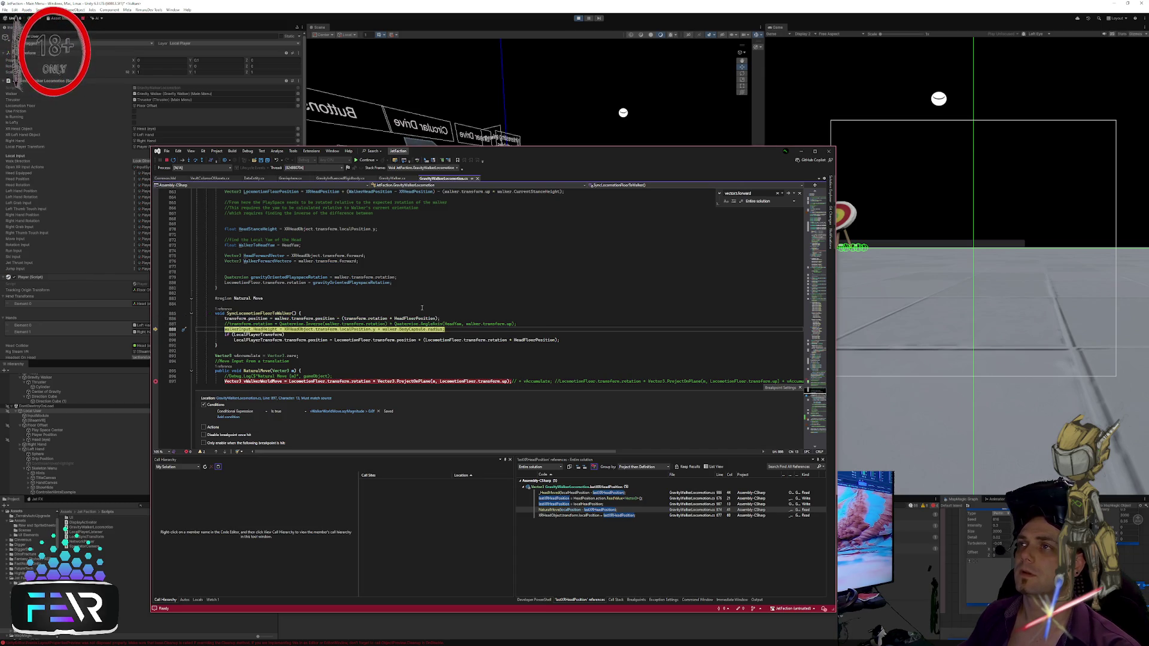
key(F10)
key(F10)
key(F10)
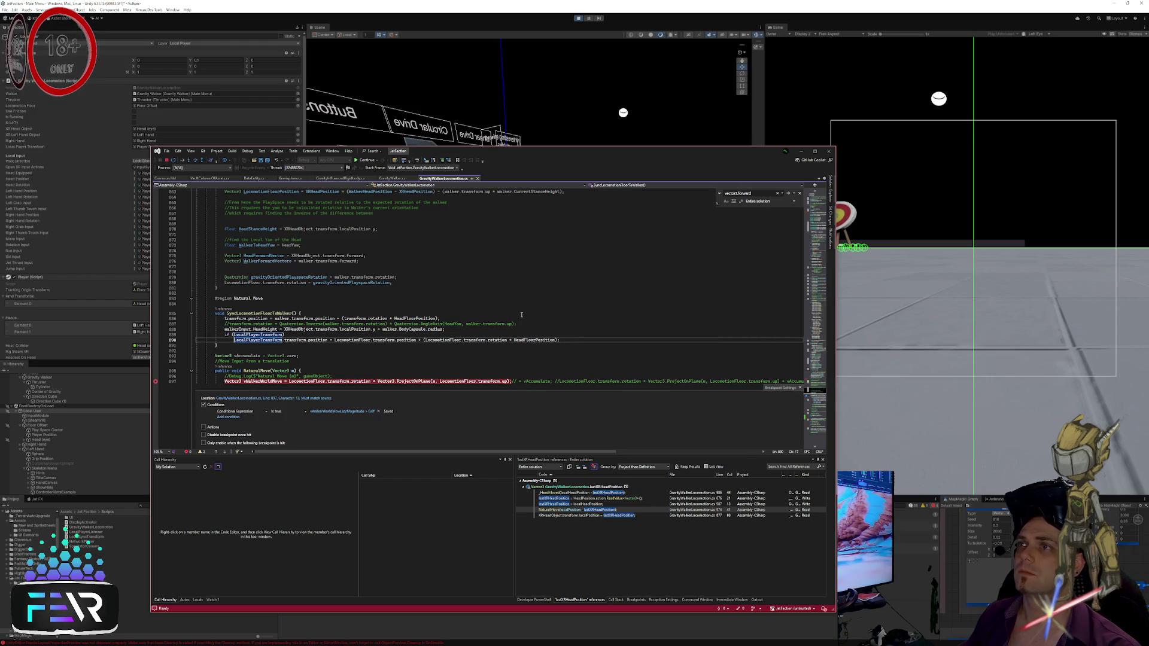
key(F5)
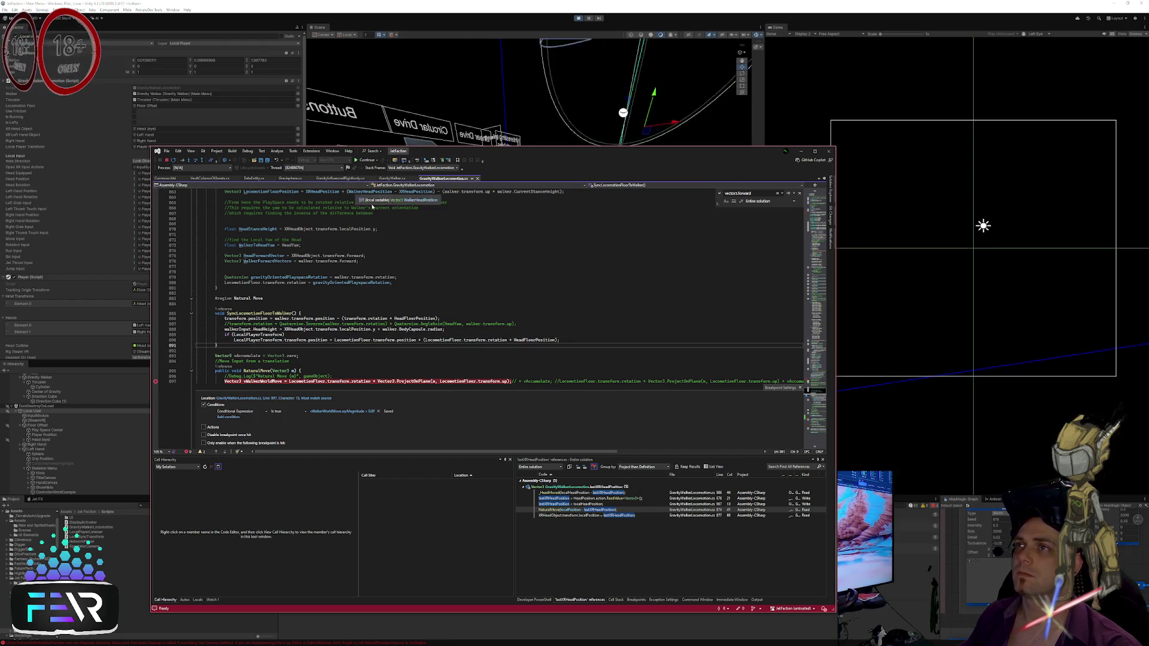
key(alt+Tab)
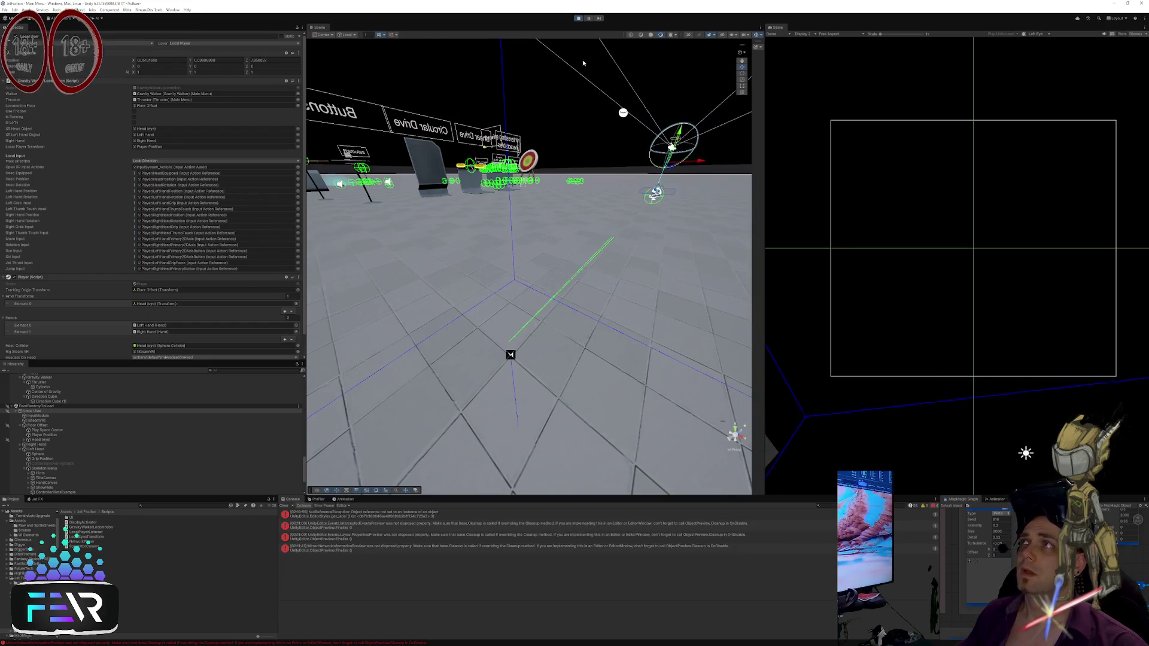
key(alt+Tab)
Step: Close the breakpoint settings panel near line 889 and return to Visual Studio
click(540, 335)
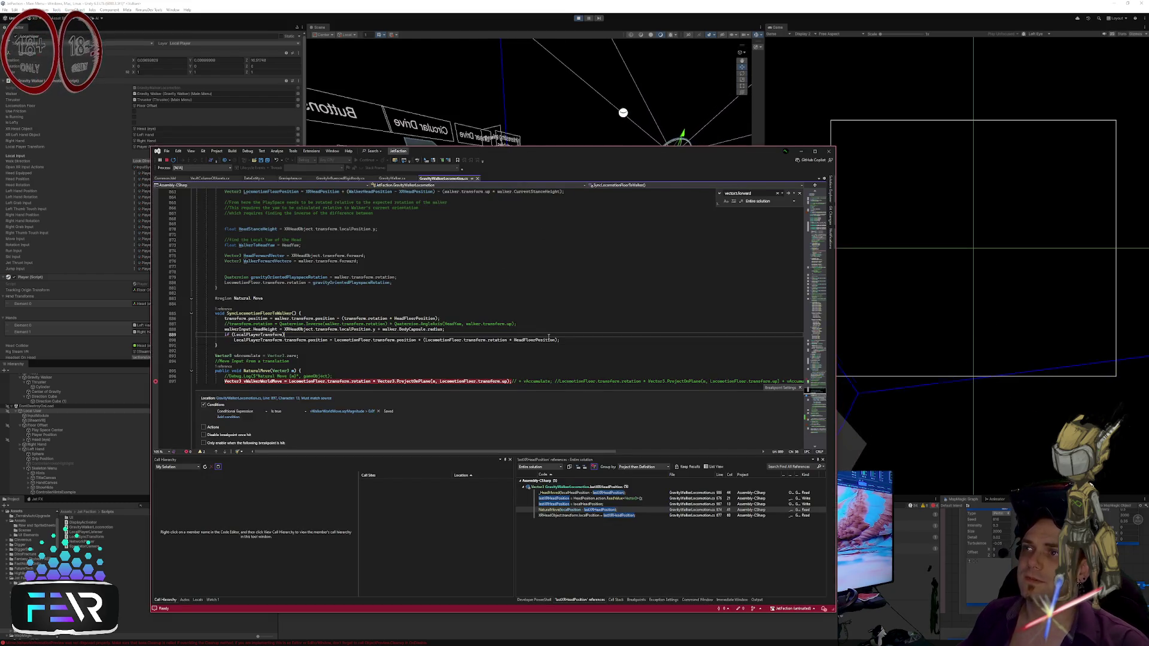
scroll(540, 335, down, 4)
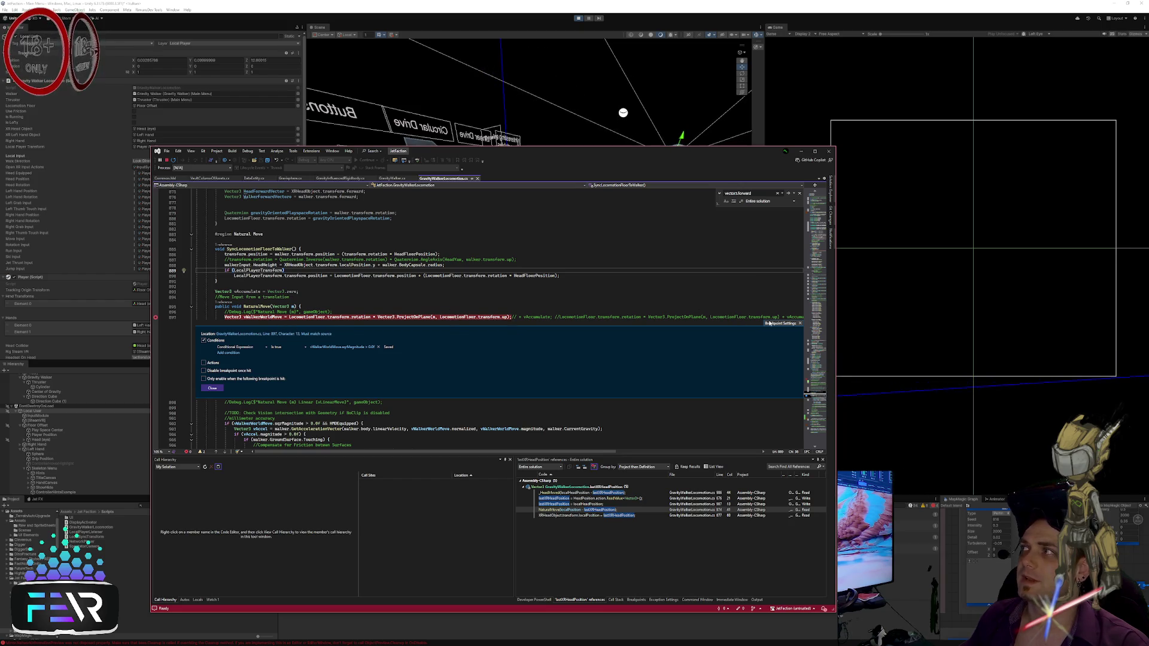
key(Escape)
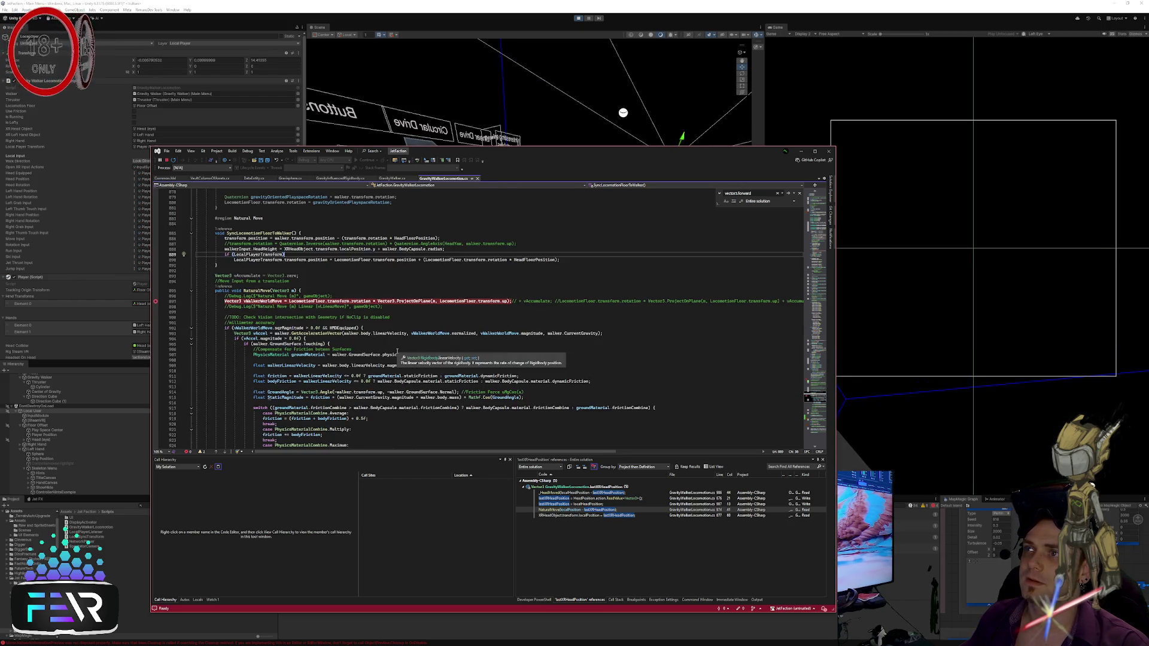
click(580, 40)
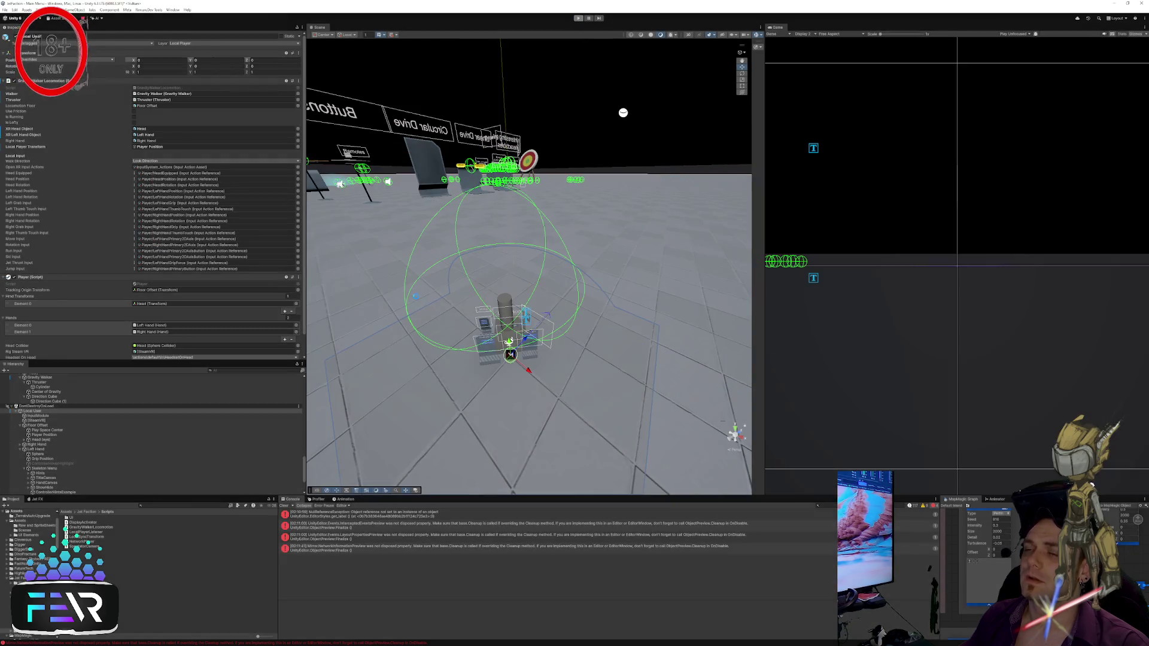
key(alt+Tab)
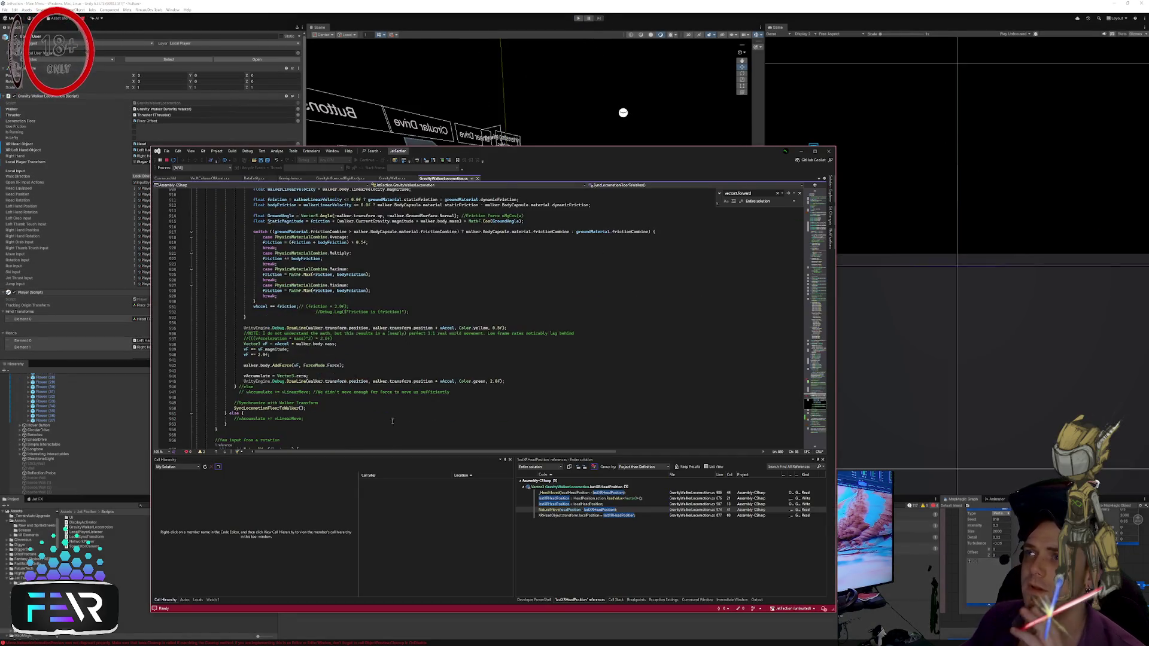
Step: Add and then remove a breakpoint on the NaturalMove call
scroll(419, 335, down, 19)
click(375, 380)
scroll(374, 378, down, 1)
scroll(375, 378, down, 2)
click(378, 373)
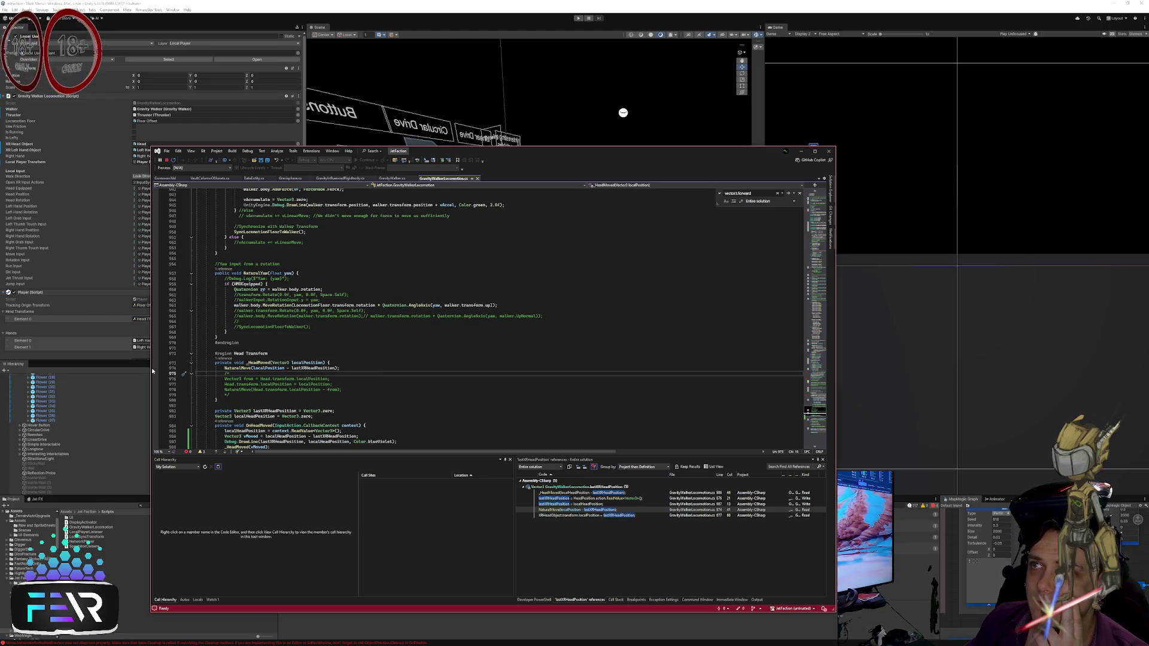
click(215, 369)
key(F9)
scroll(401, 382, down, 2)
click(411, 364)
click(156, 338)
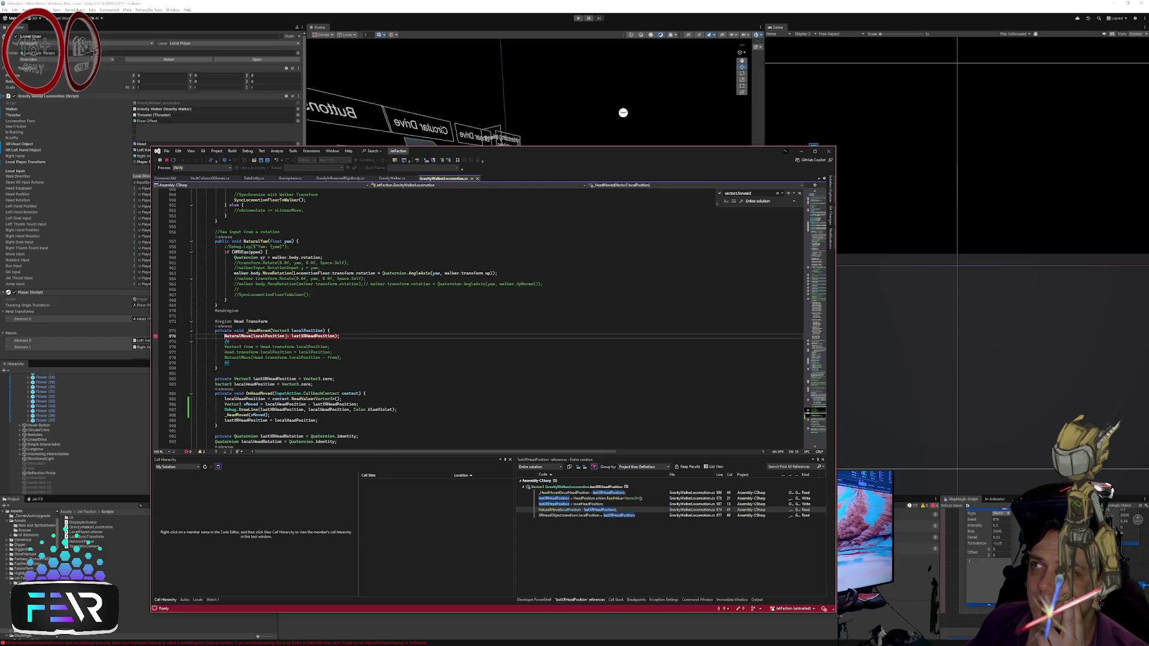
Step: Review the head-rotation and ActivateLocalInput code around lines 1003–1015
scroll(420, 349, down, 6)
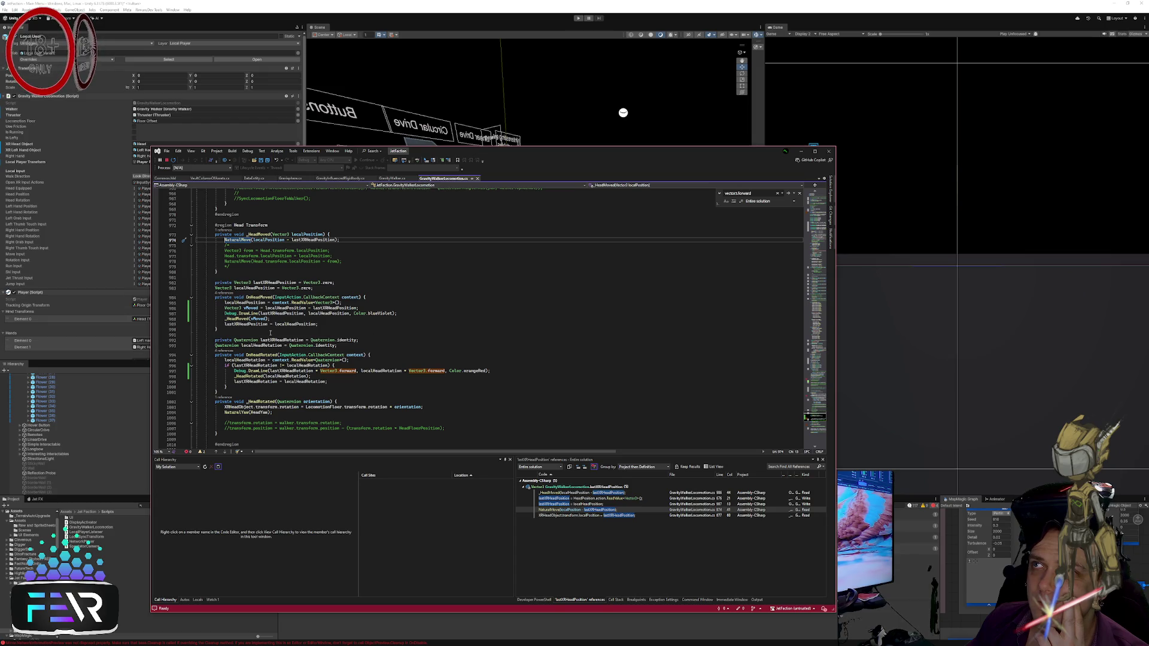
scroll(295, 319, down, 5)
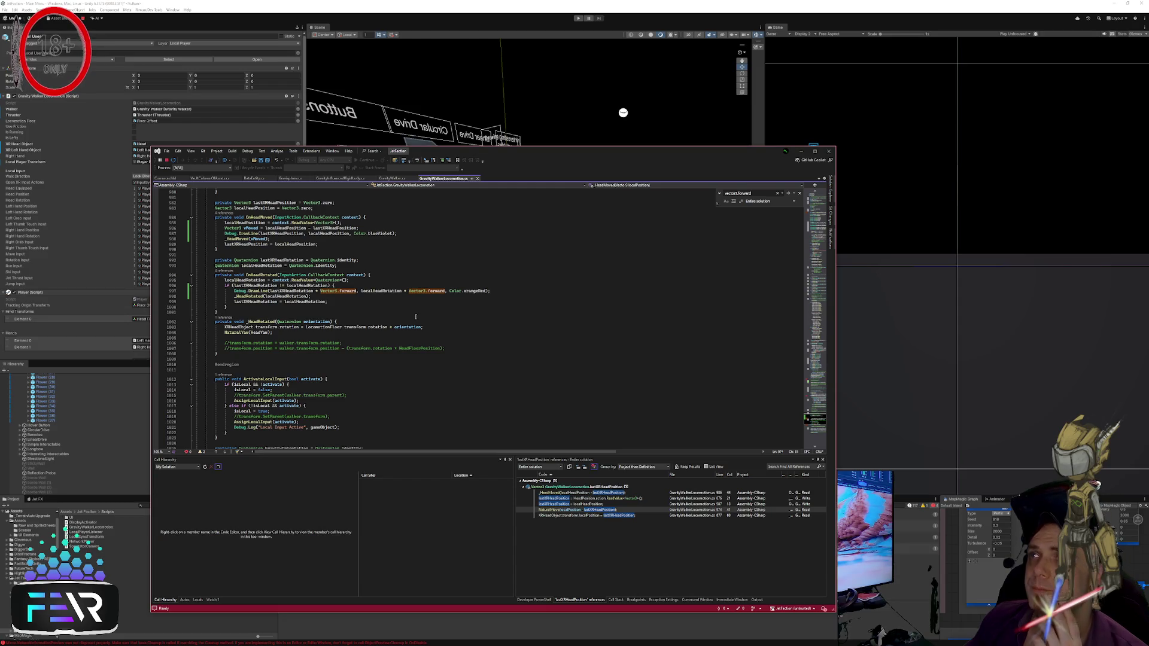
click(466, 329)
scroll(466, 330, down, 3)
click(468, 330)
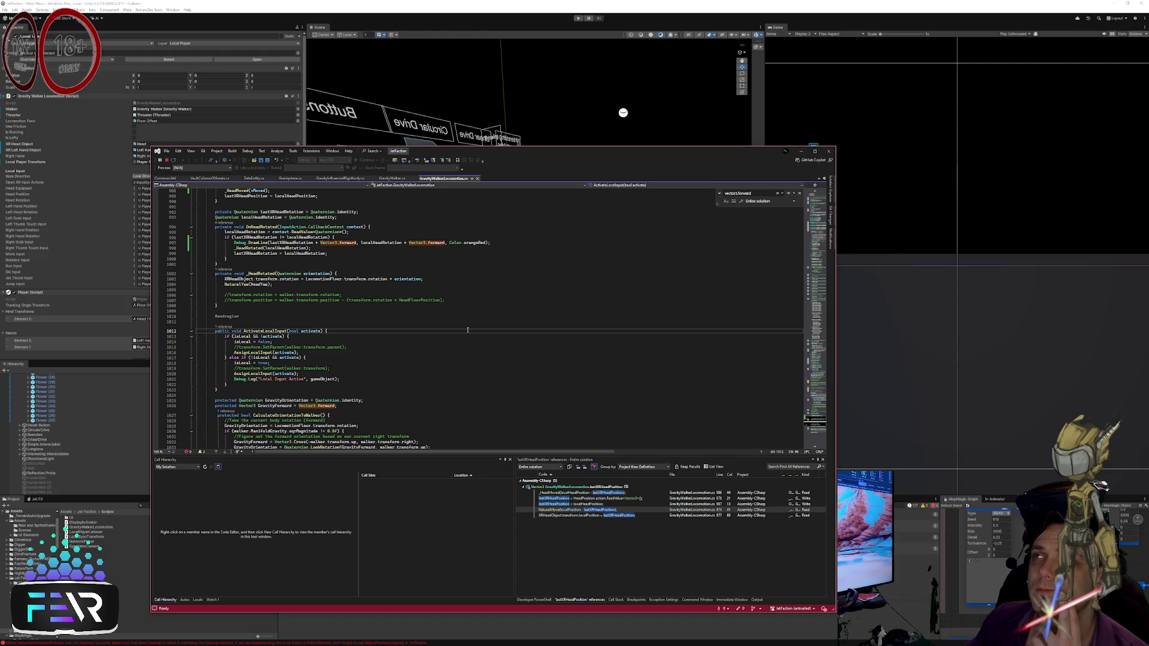
scroll(467, 330, down, 1)
click(468, 331)
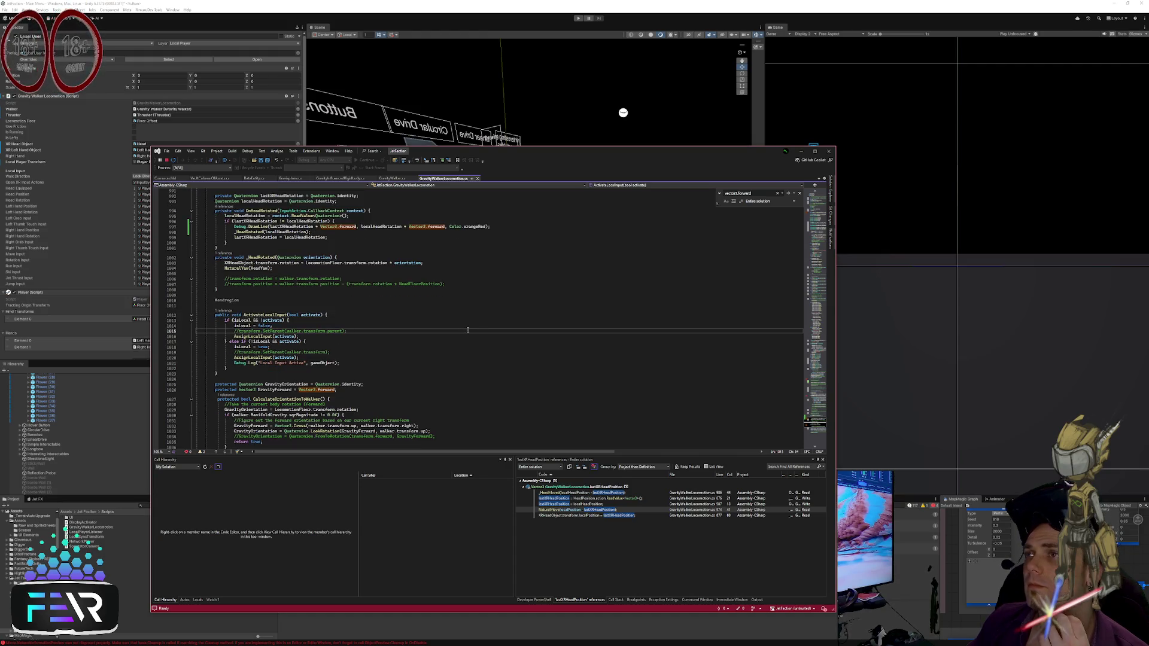
scroll(466, 332, up, 4)
click(463, 337)
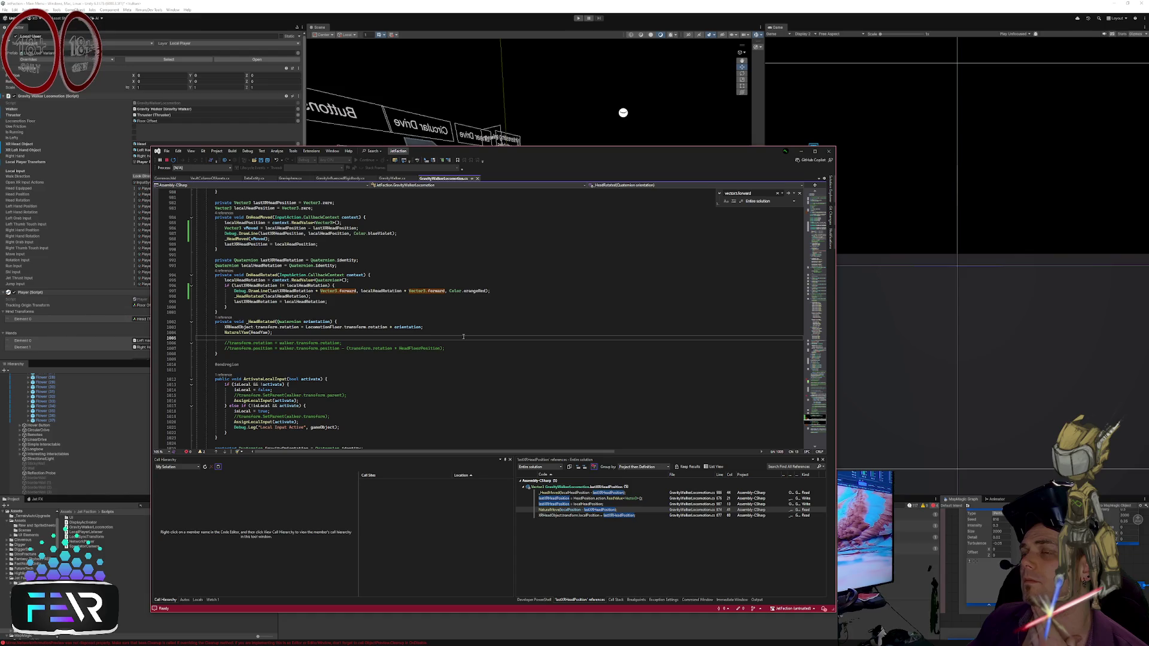
click(461, 322)
Step: Set a breakpoint on the walker.SetInput line in FixedUpdate
scroll(443, 332, down, 4)
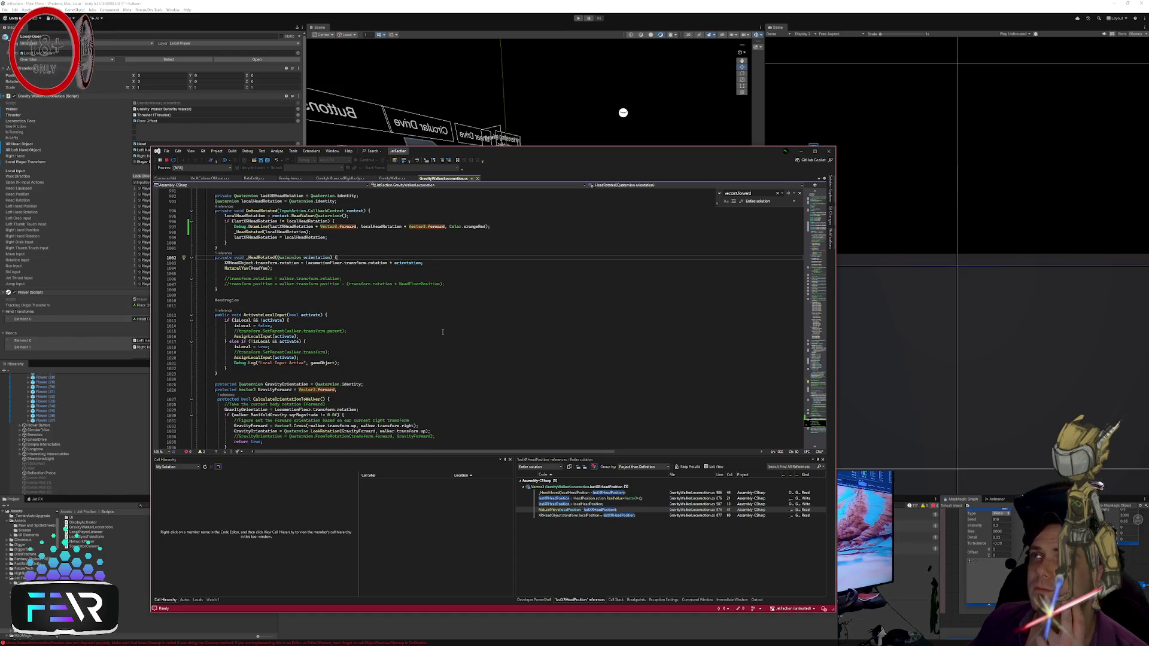
scroll(443, 332, down, 4)
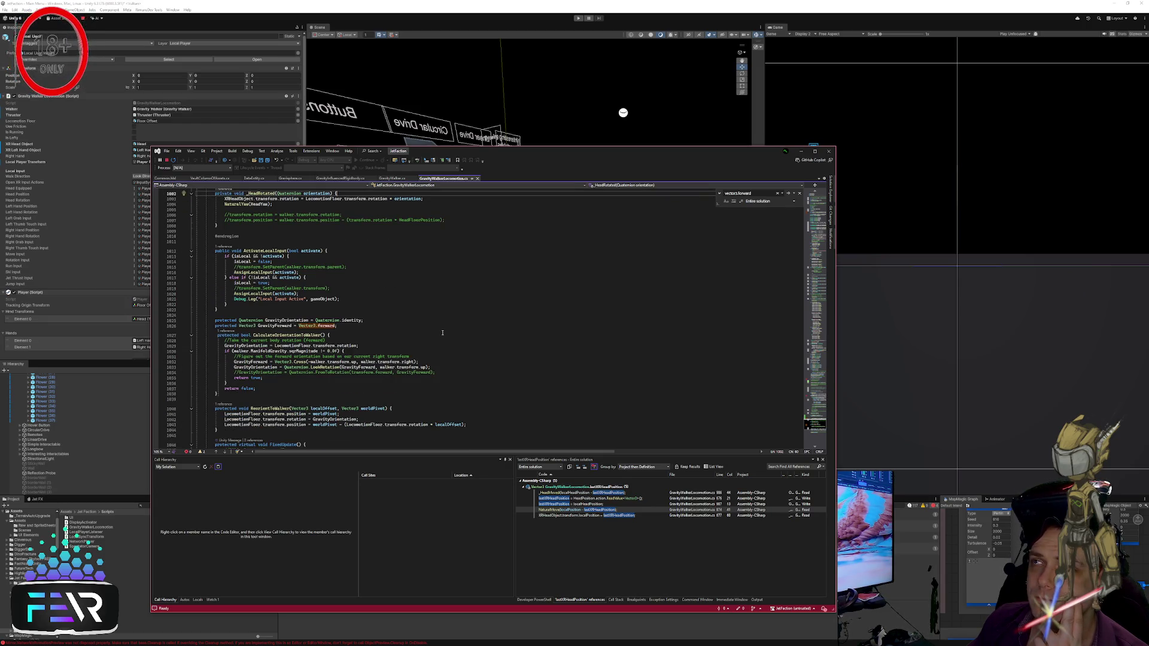
scroll(443, 333, down, 9)
click(476, 327)
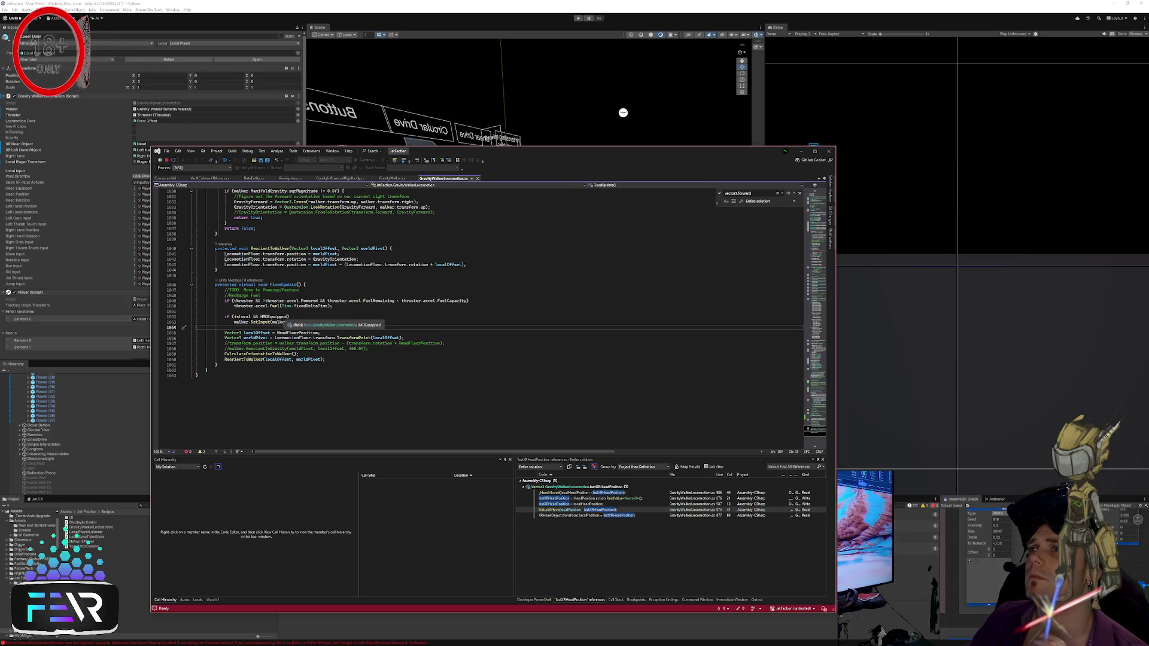
click(167, 320)
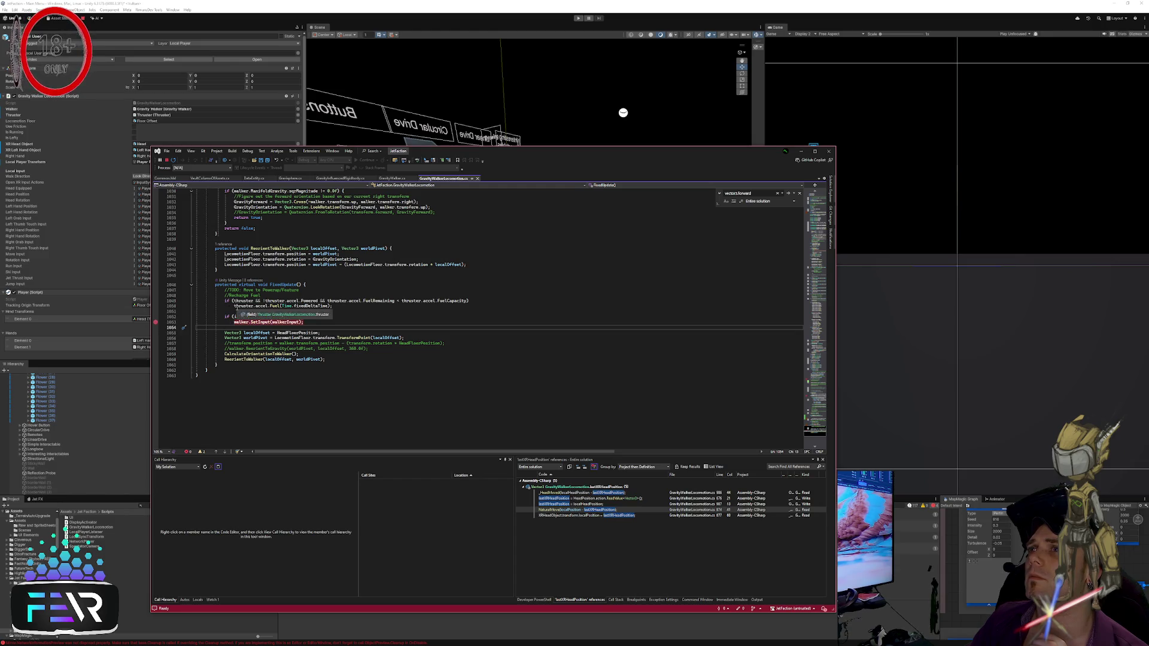
Step: Start Play to hit the walker.SetInput breakpoint, then continue so the game runs
click(577, 18)
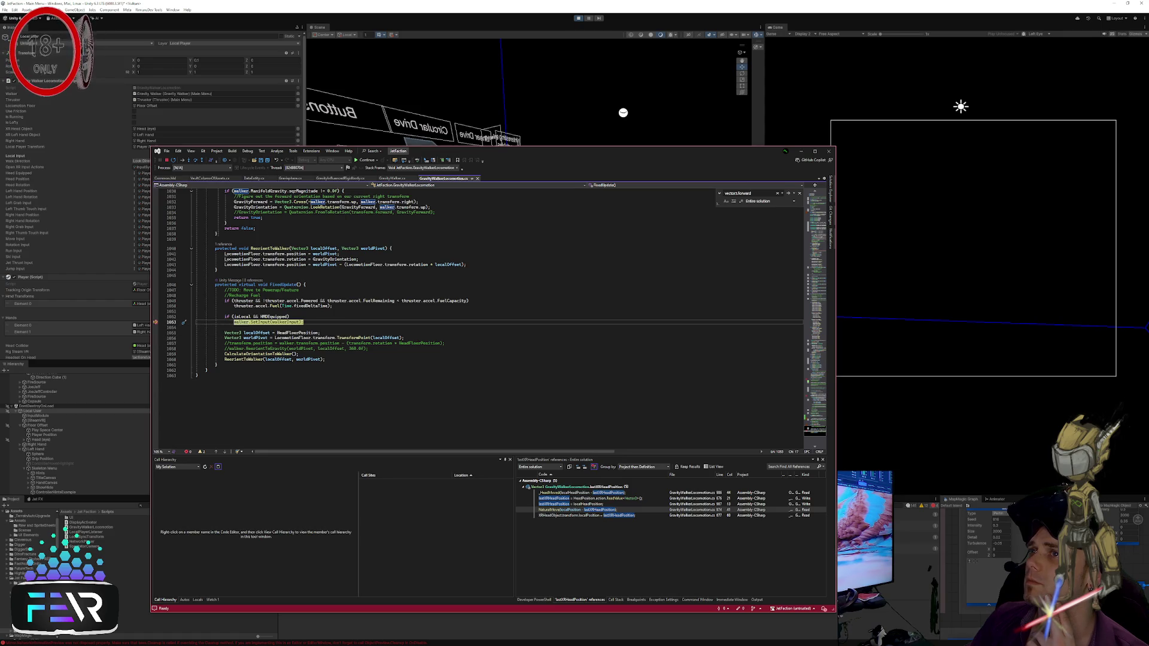
key(F5)
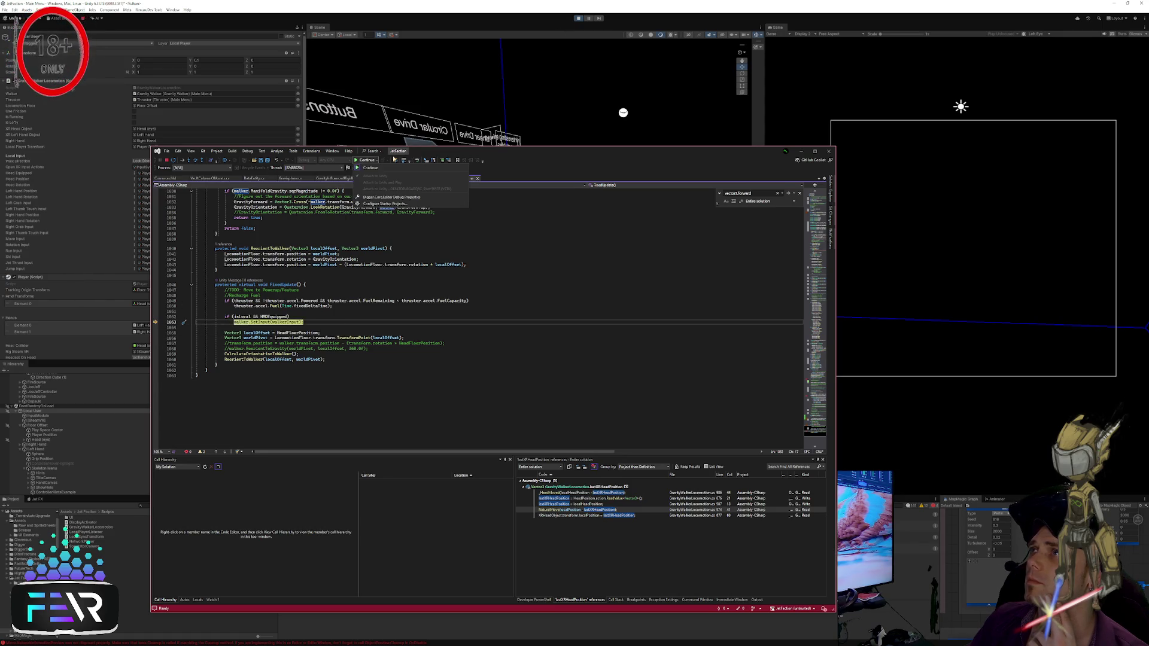
click(364, 161)
click(562, 104)
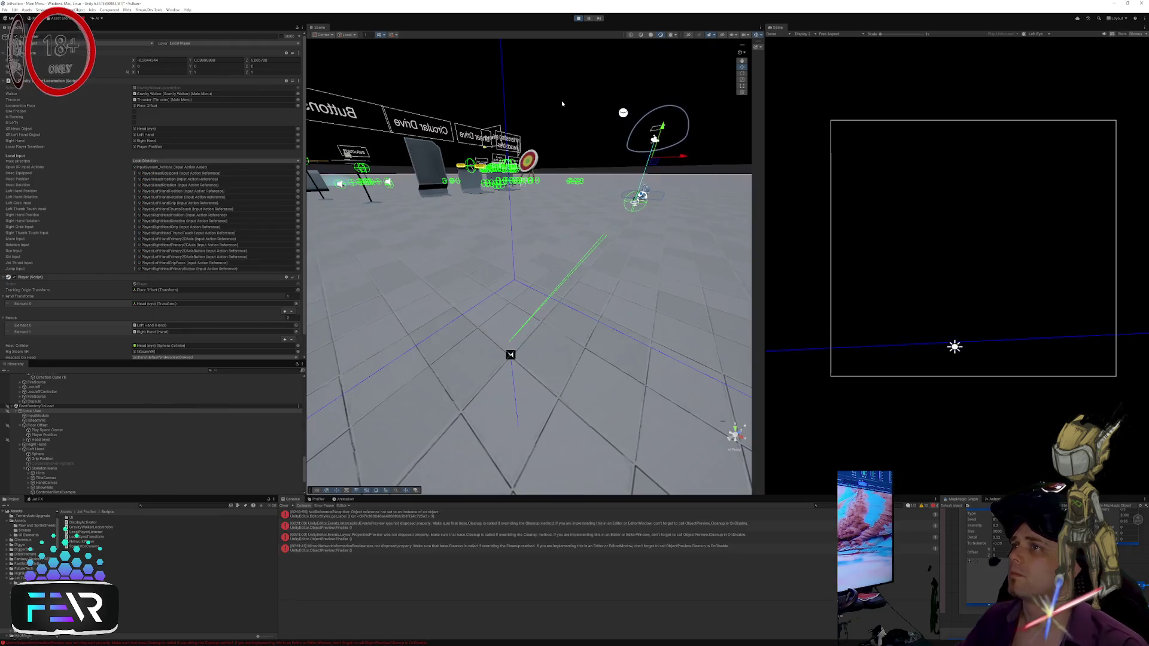
key(alt+Tab)
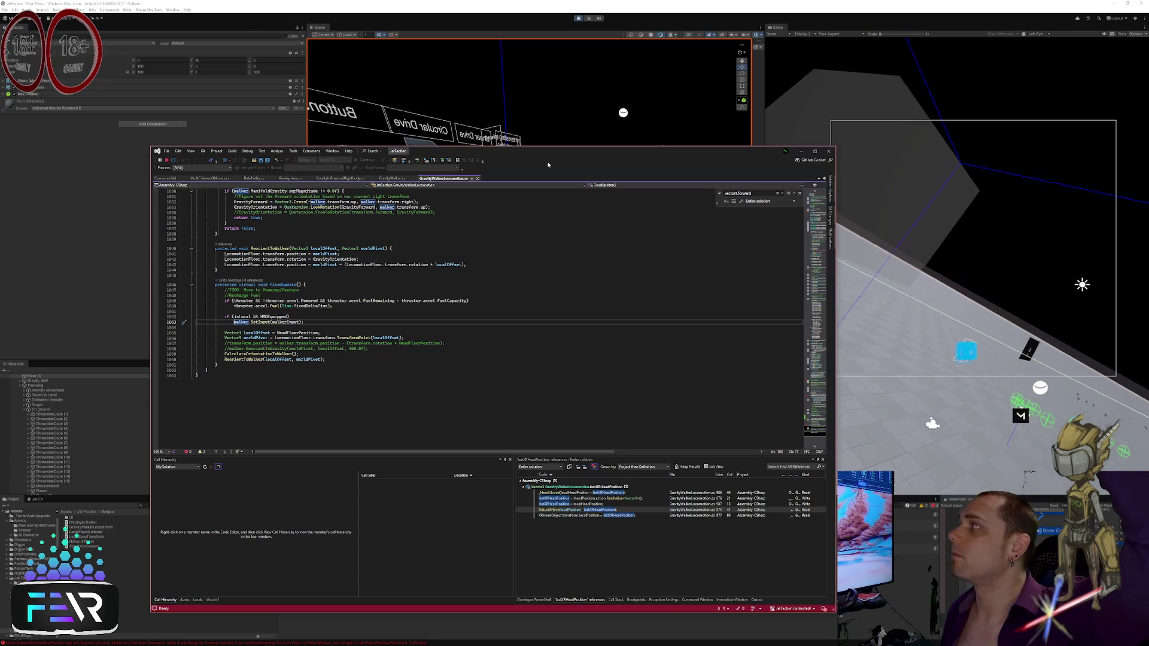
Step: Bring Unity forward and tilt the Scene view camera down to the floor and back up
click(560, 146)
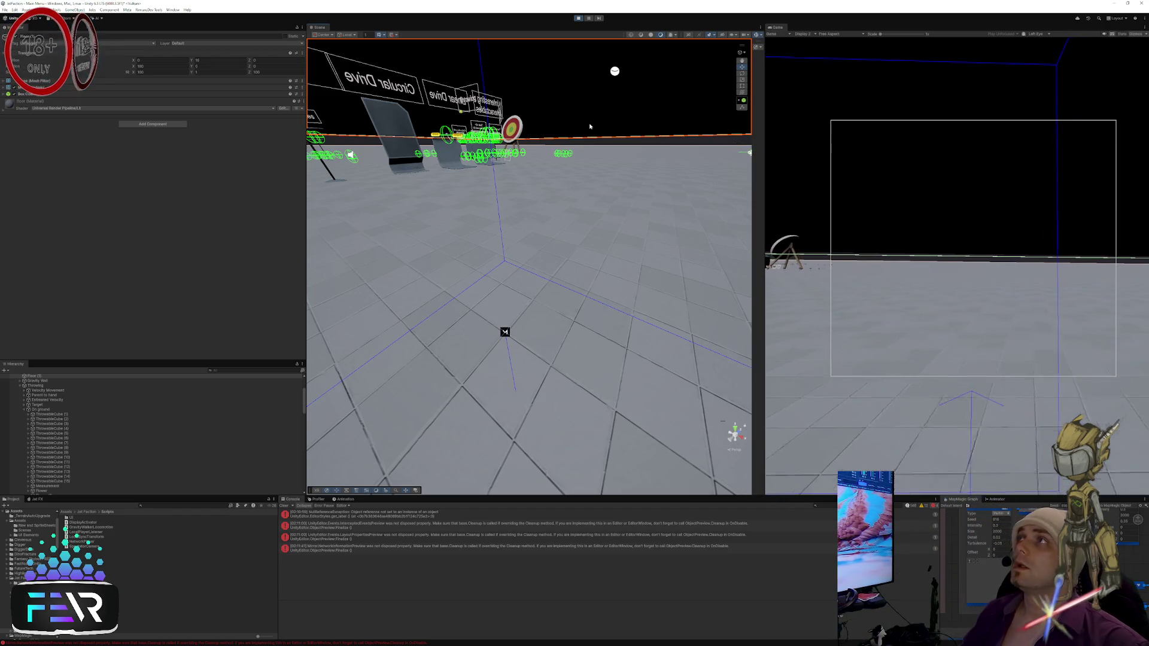
drag(595, 152, 600, 256)
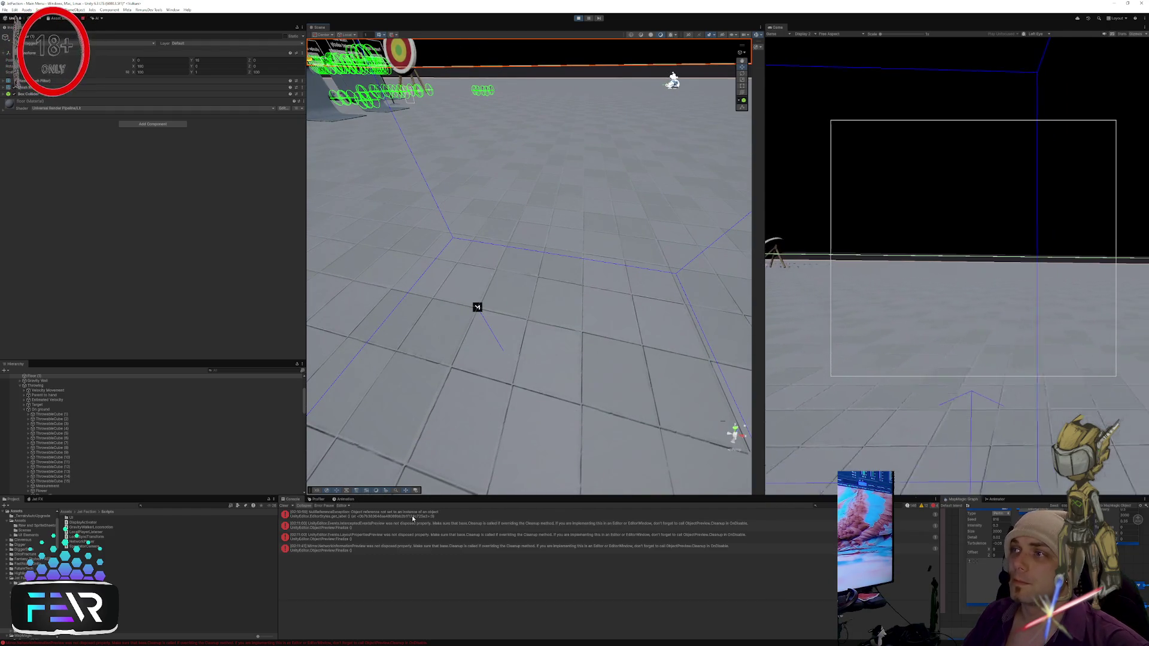
drag(475, 346, 170, 204)
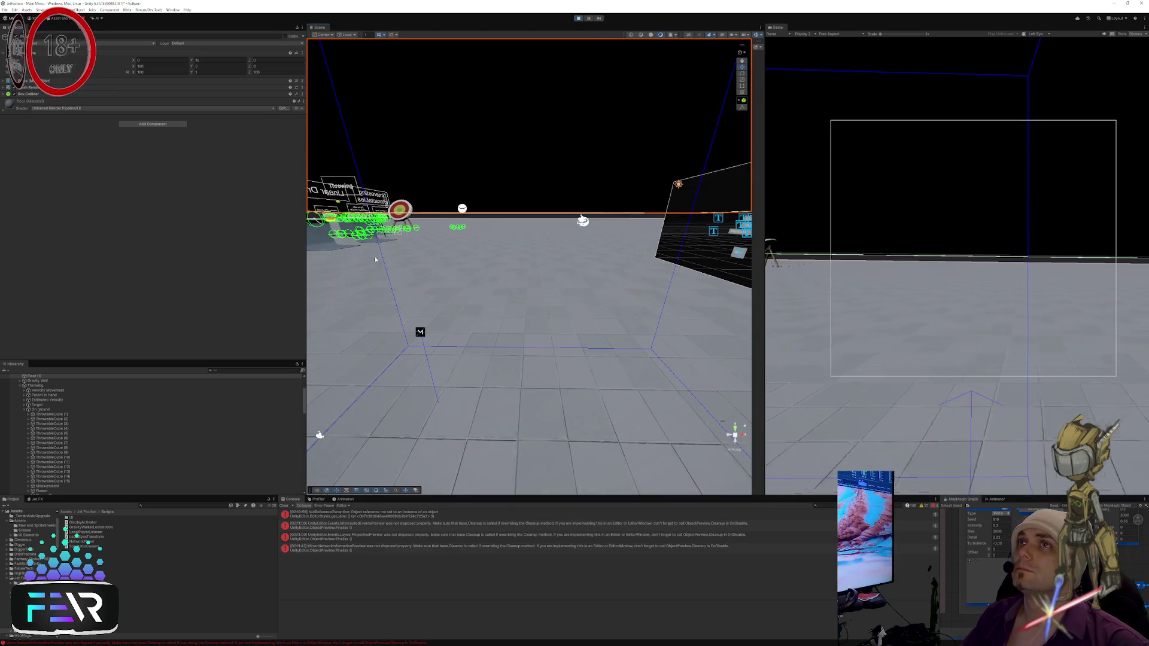
Step: Move around FixedUpdate near line 1052, then undo the last edit in NaturalYaw
key(alt+Tab)
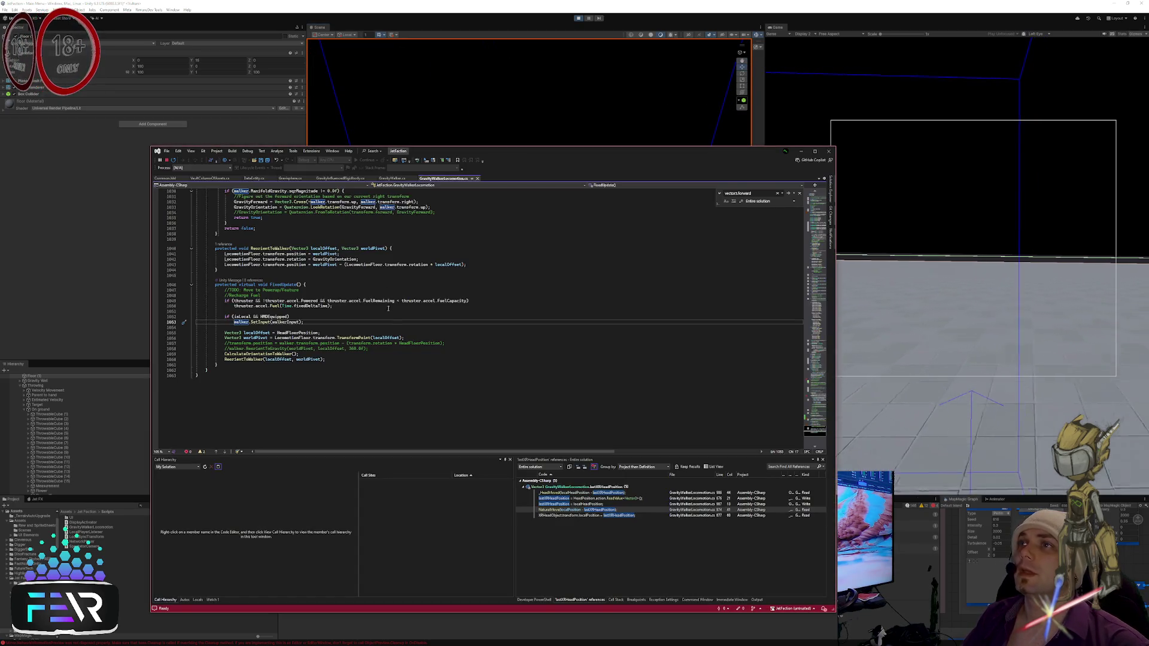
click(428, 330)
scroll(427, 330, up, 4)
key(Up)
key(Up)
key(End)
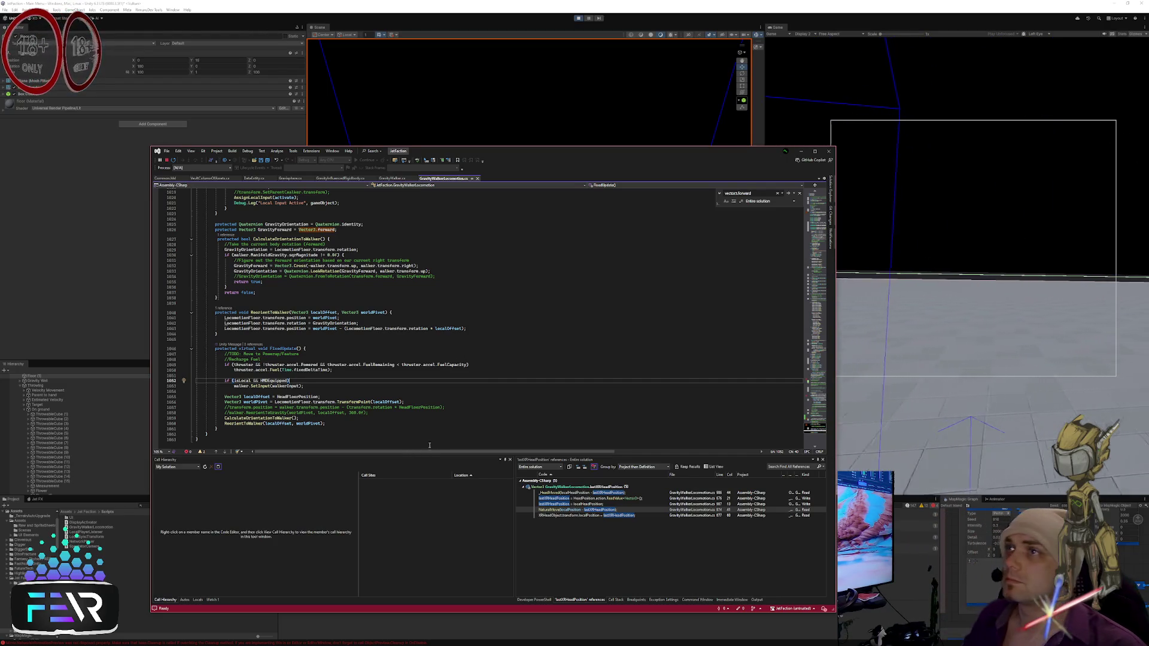
click(493, 377)
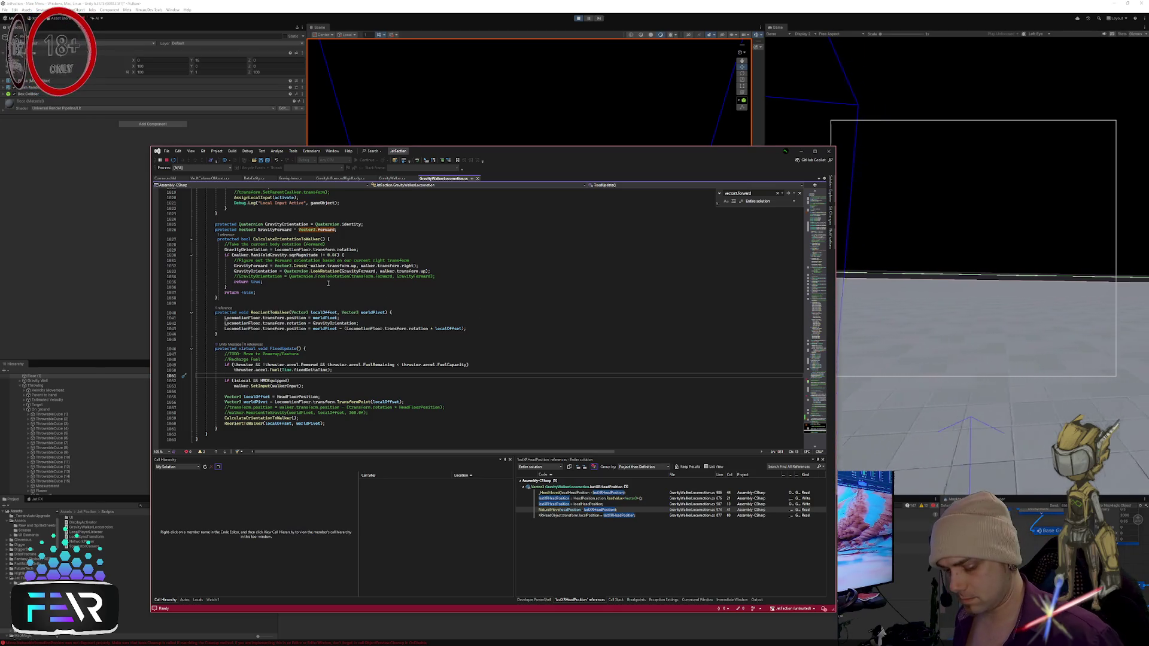
key(ctrl+z)
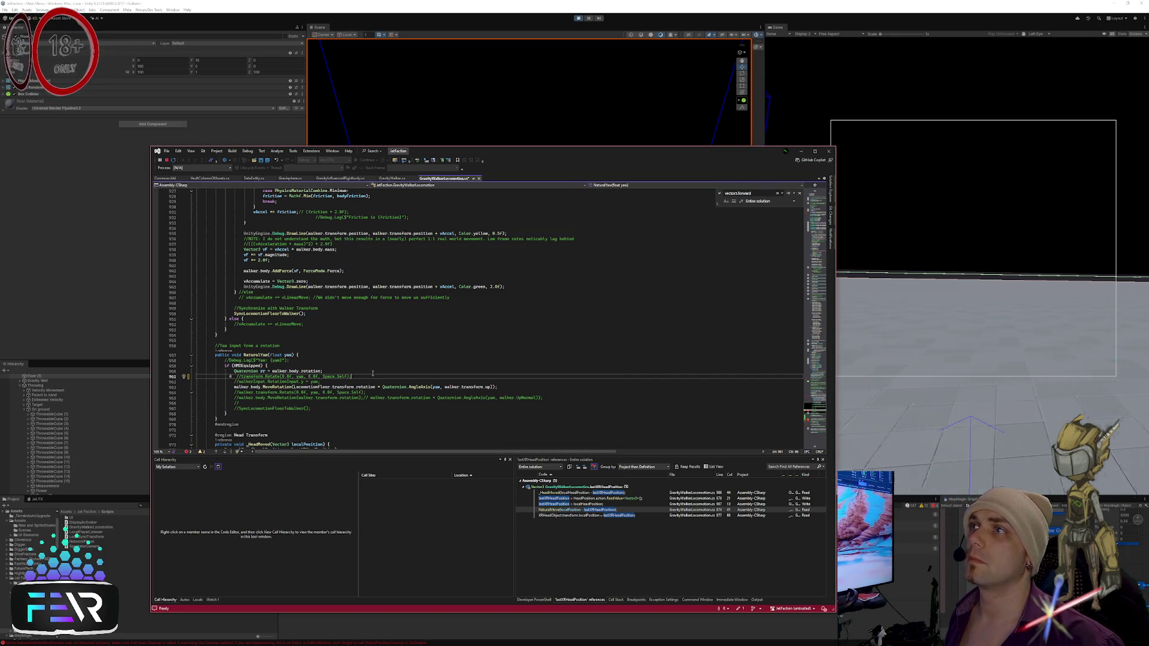
Step: Comment out the _HeadRotated call inside OnHeadRotated
key(Down)
key(Down)
key(Down)
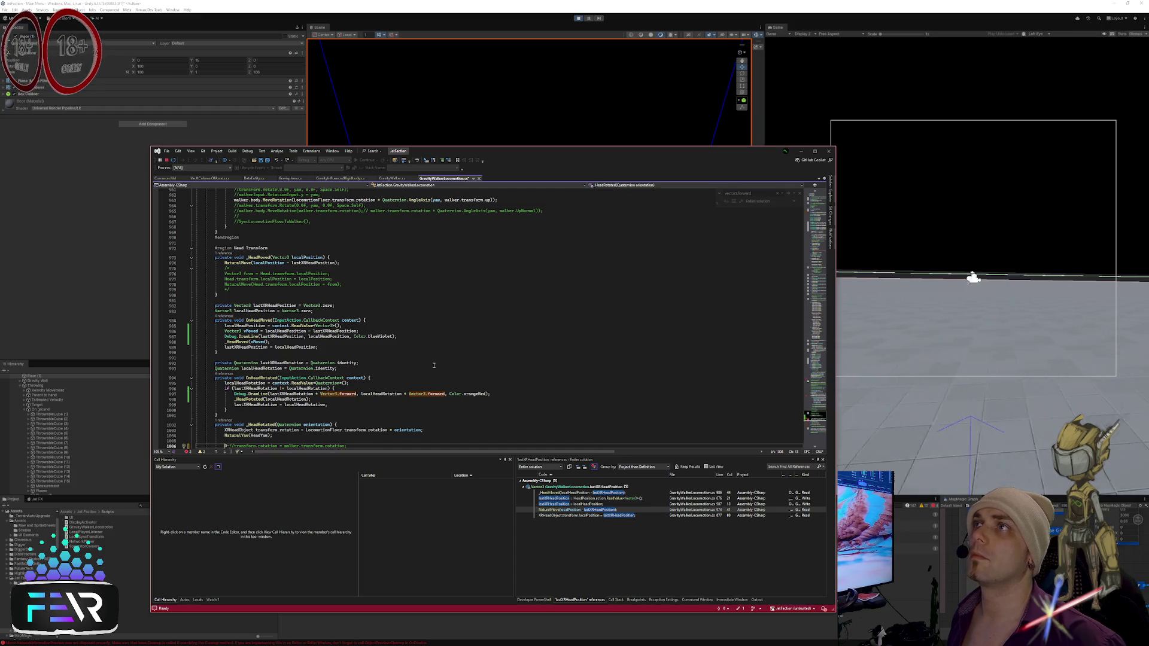
scroll(433, 365, down, 6)
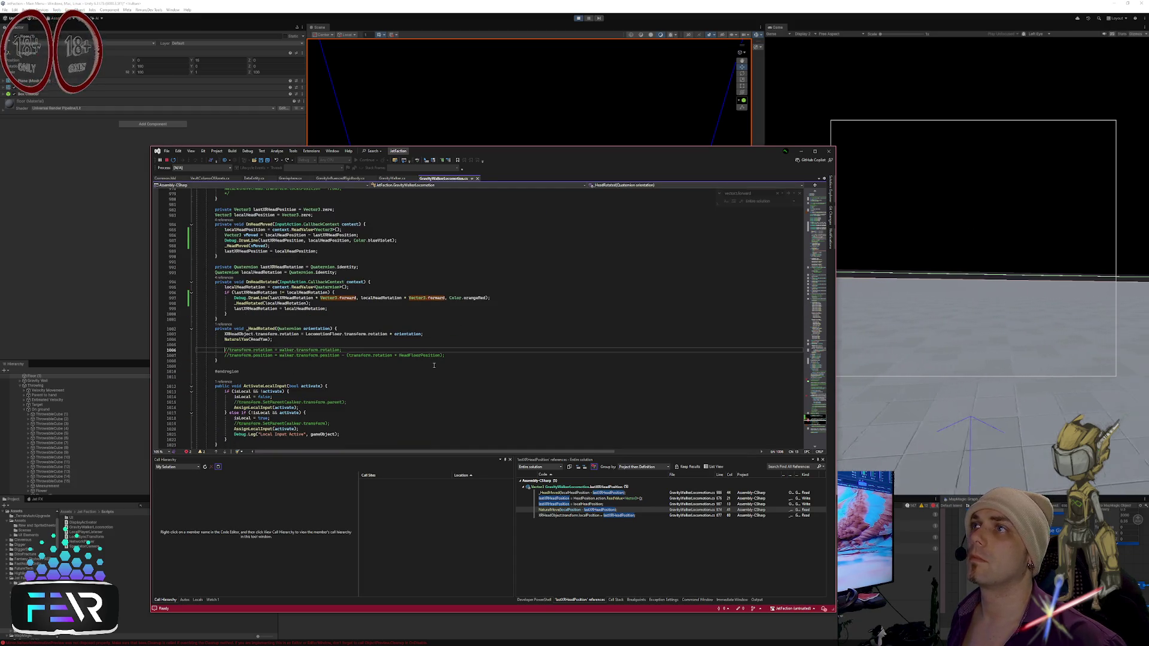
key(Up)
key(Up)
key(Up)
text(/)
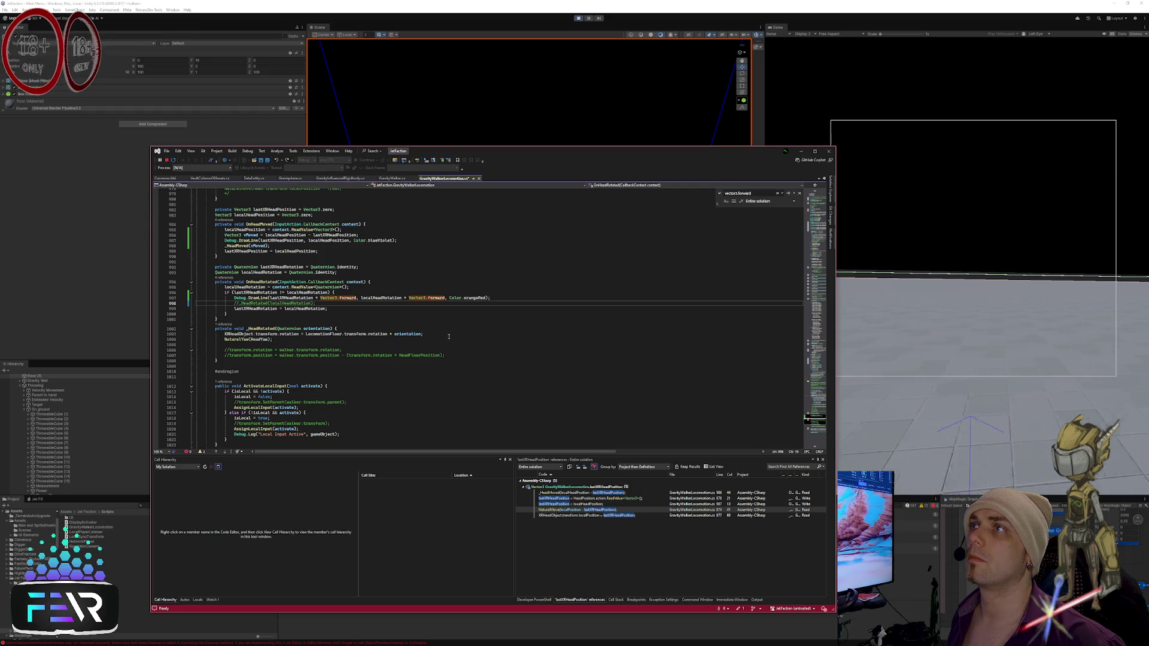
Step: Start Play in Unity to test the change, then stop debugging
click(460, 333)
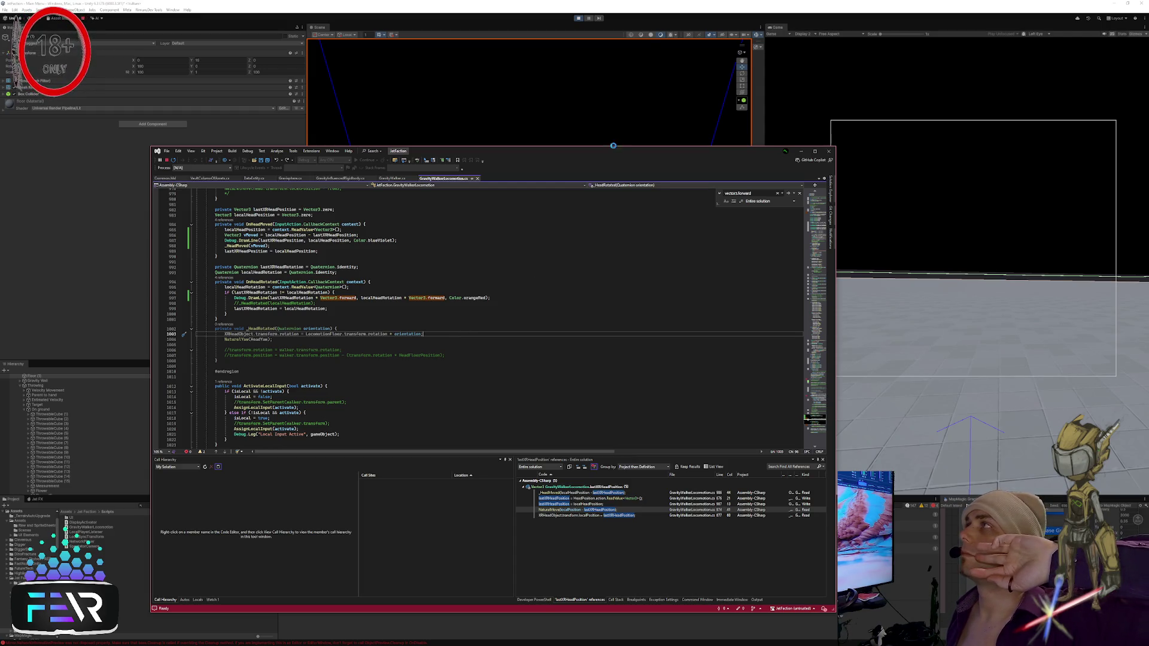
click(579, 18)
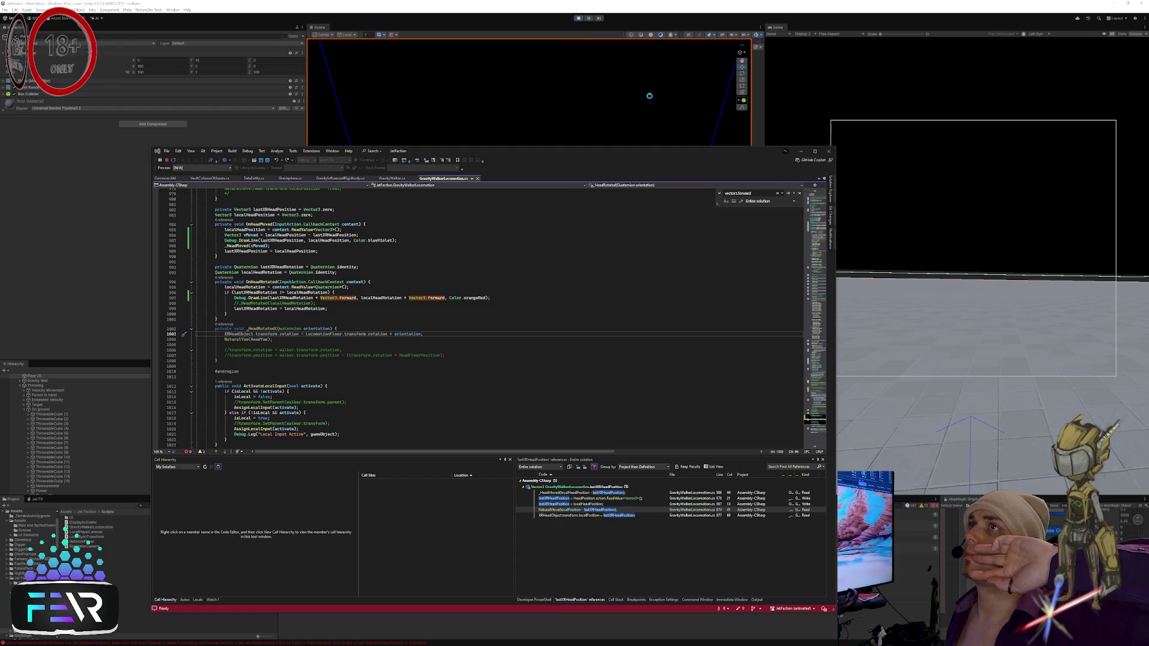
click(166, 160)
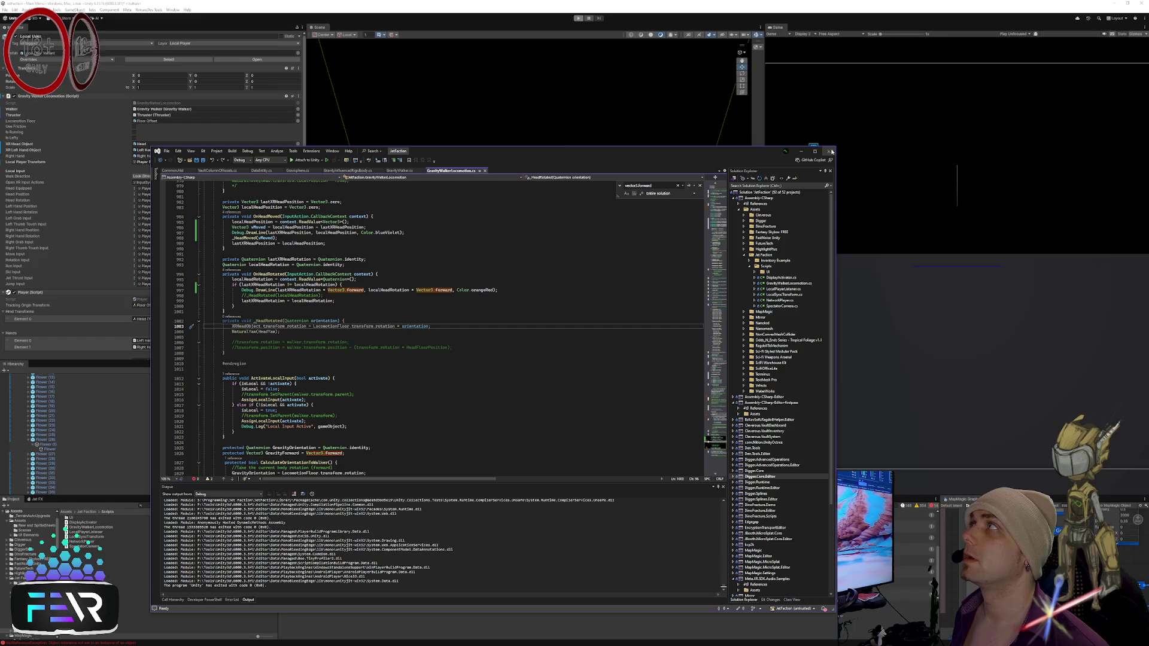
Step: Close Visual Studio, Unity (saving scenes), Unity Hub and the Packages window, then centre the browser
click(871, 102)
click(1140, 3)
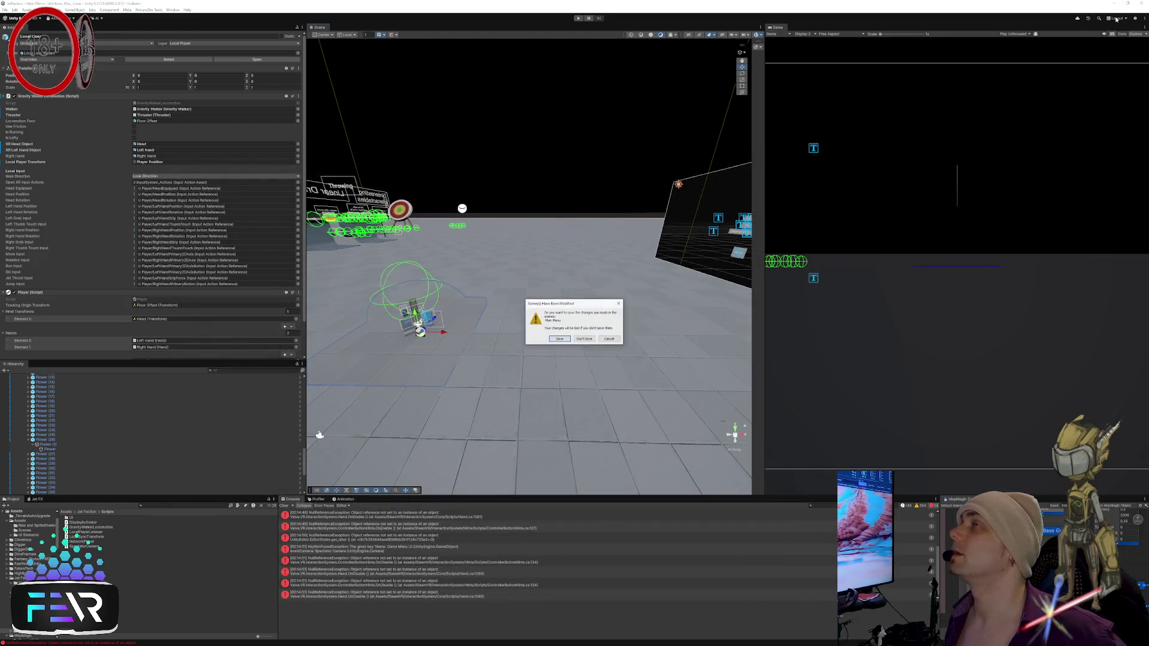
click(563, 340)
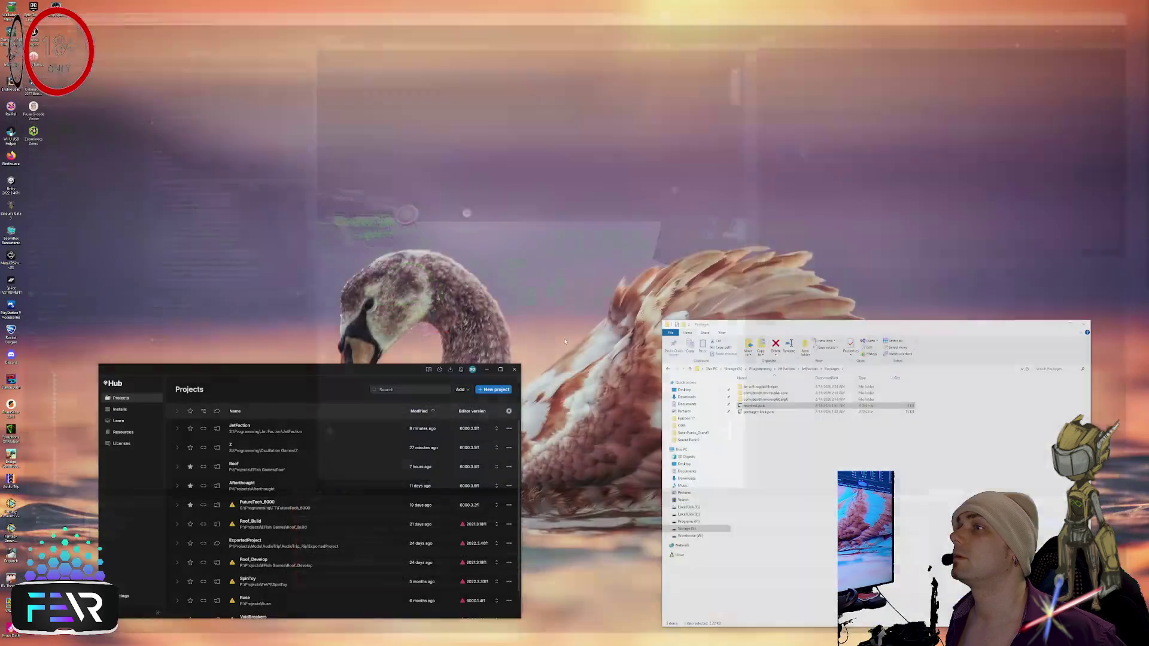
click(513, 369)
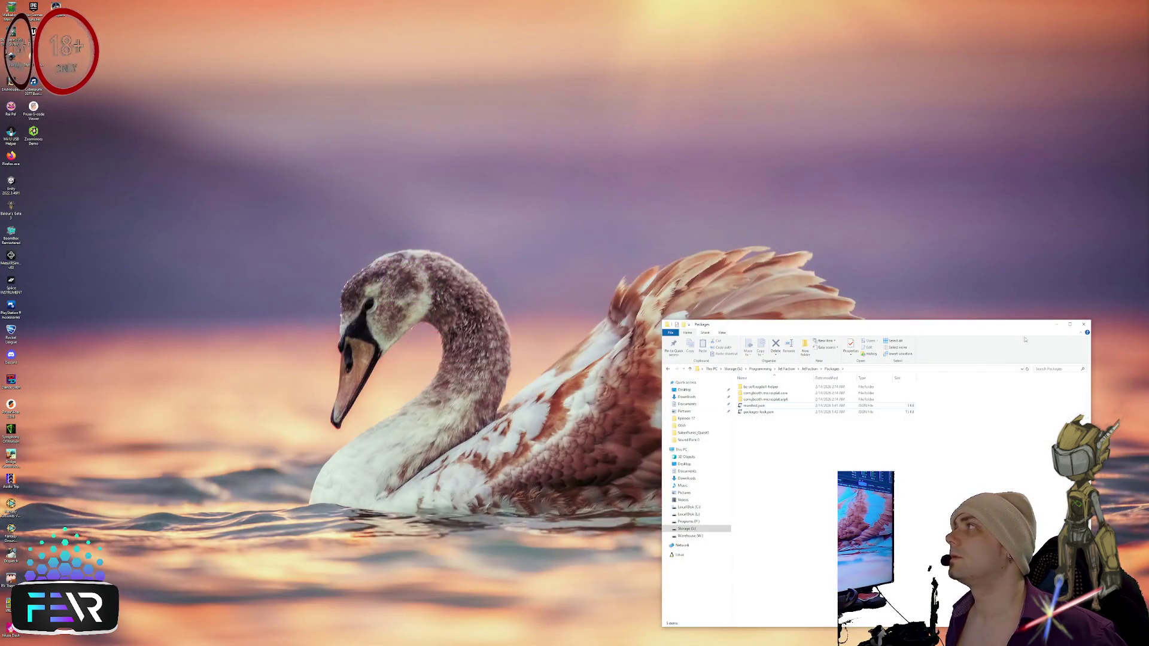
click(1084, 325)
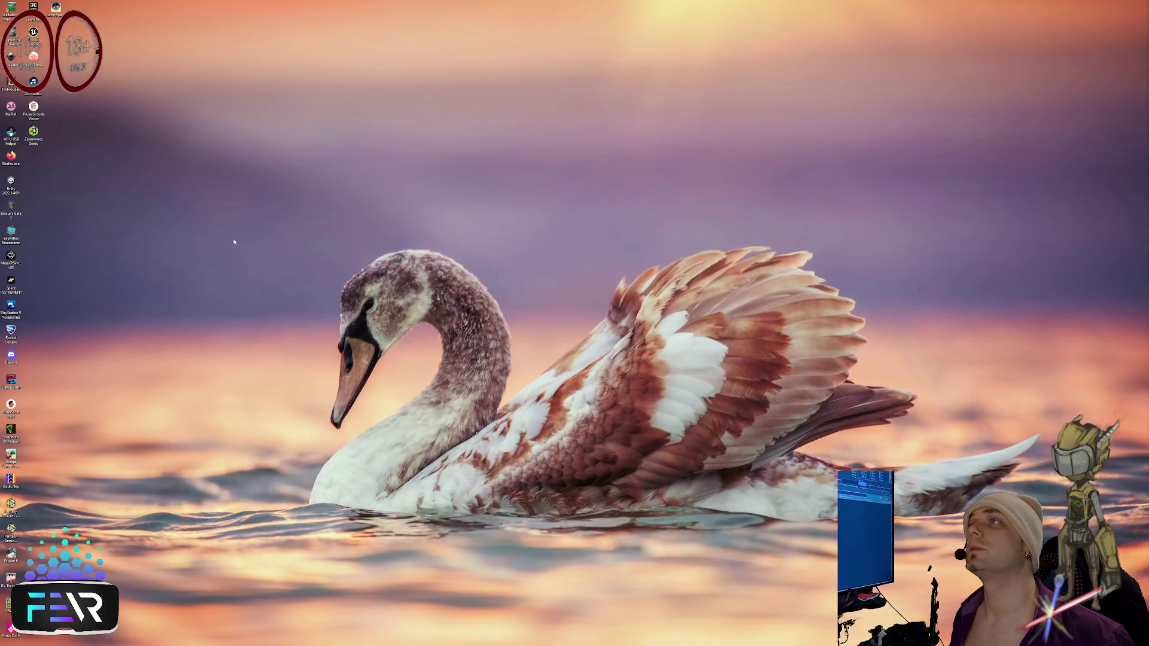
drag(734, 272, 511, 280)
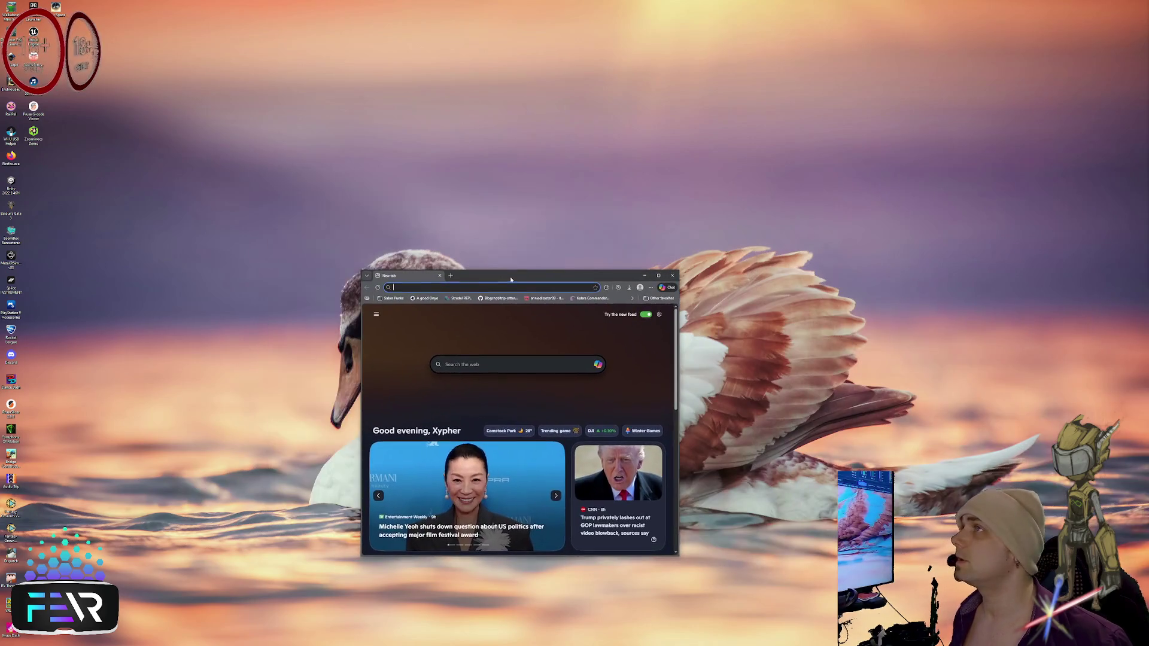
Step: Enter 'twitch.tv' in the Edge address bar to go to the Twitch site
click(520, 287)
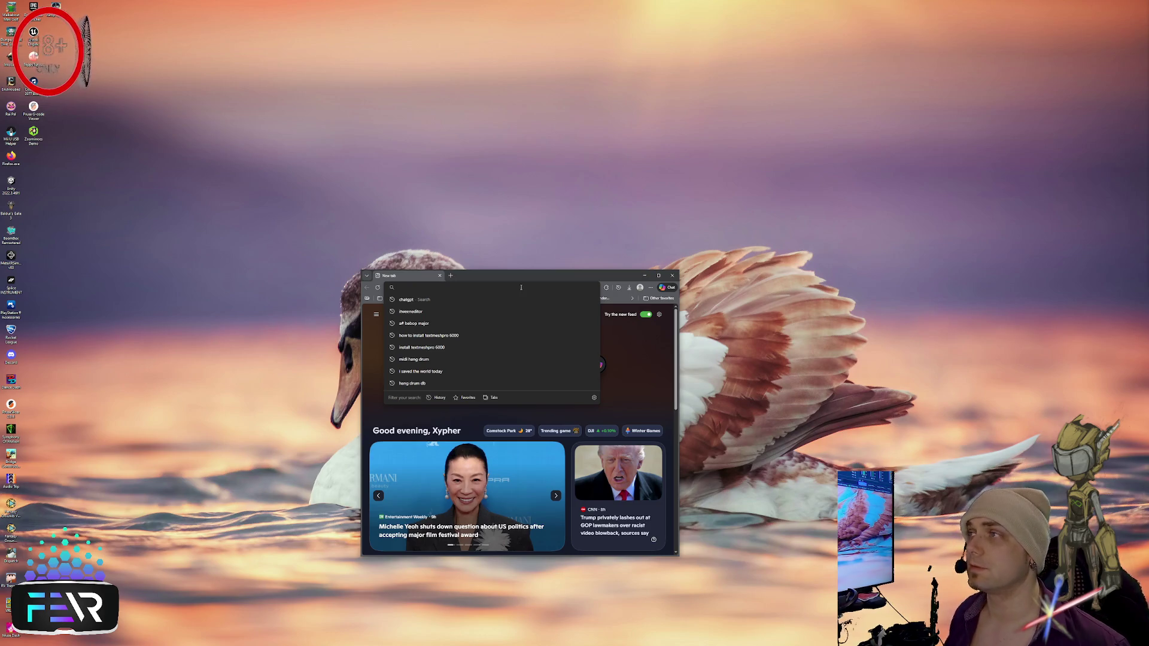
text(twitch.tv)
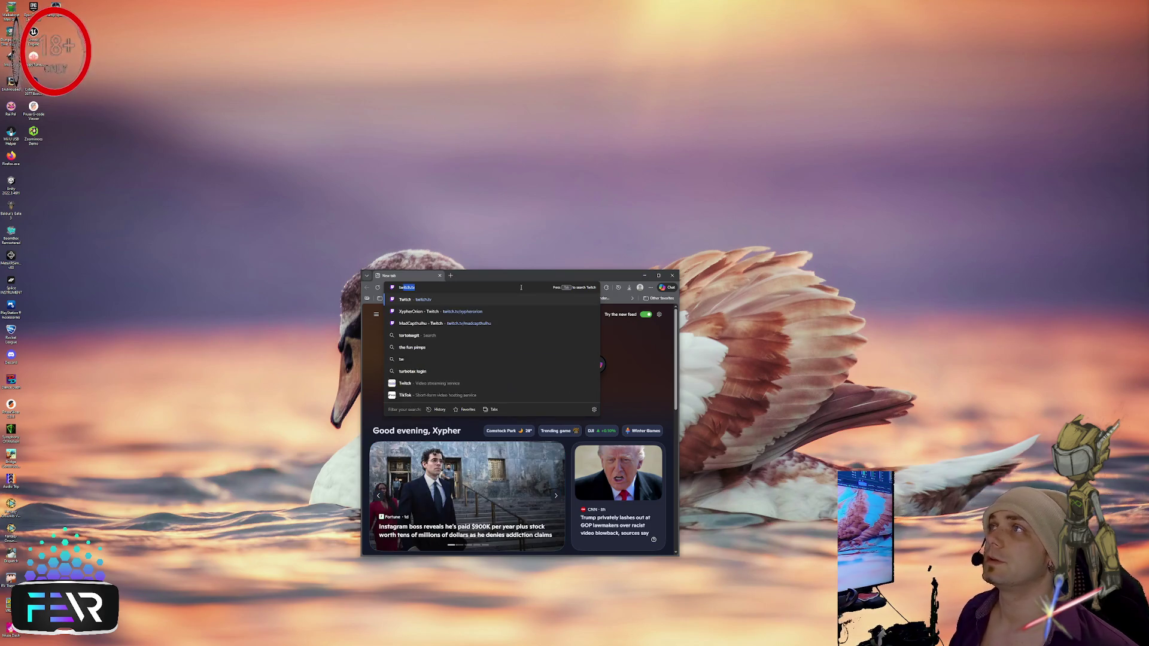
key(Return)
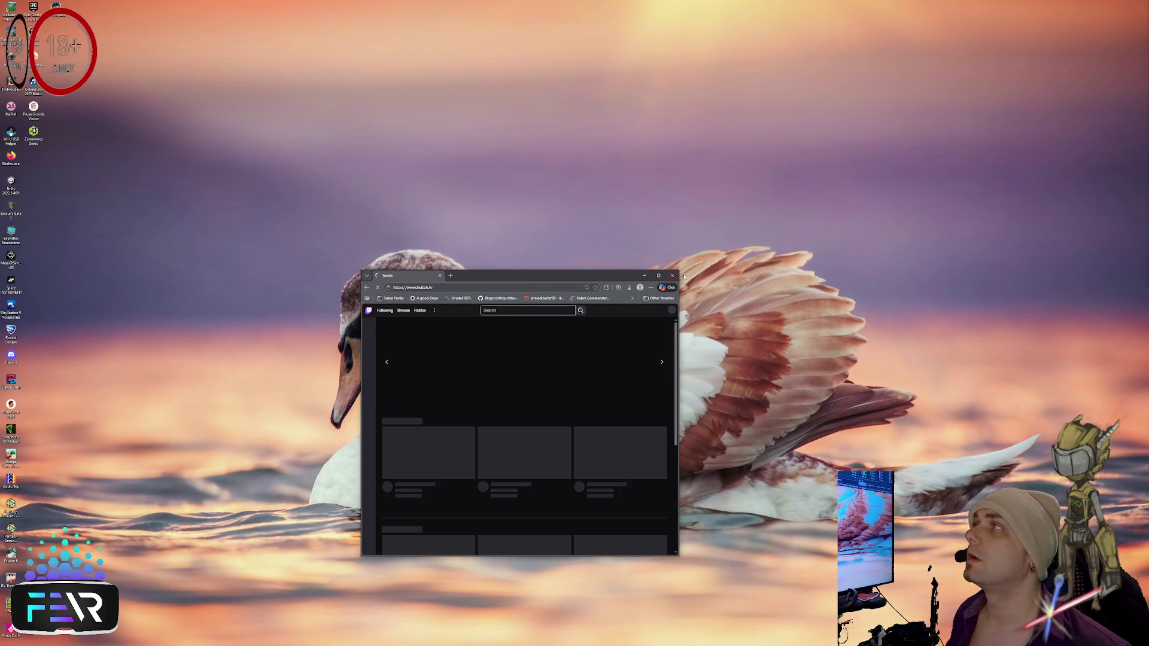
Step: Enlarge the browser and expand the Followed Channels list, including offline channels
drag(679, 270, 980, 70)
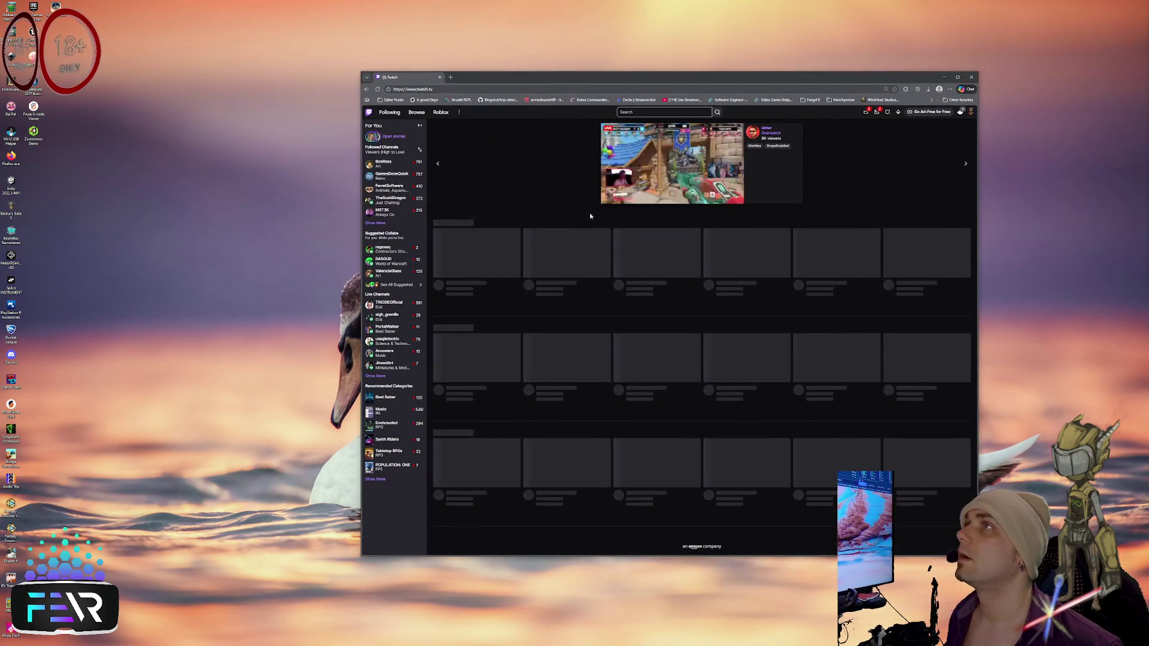
click(375, 223)
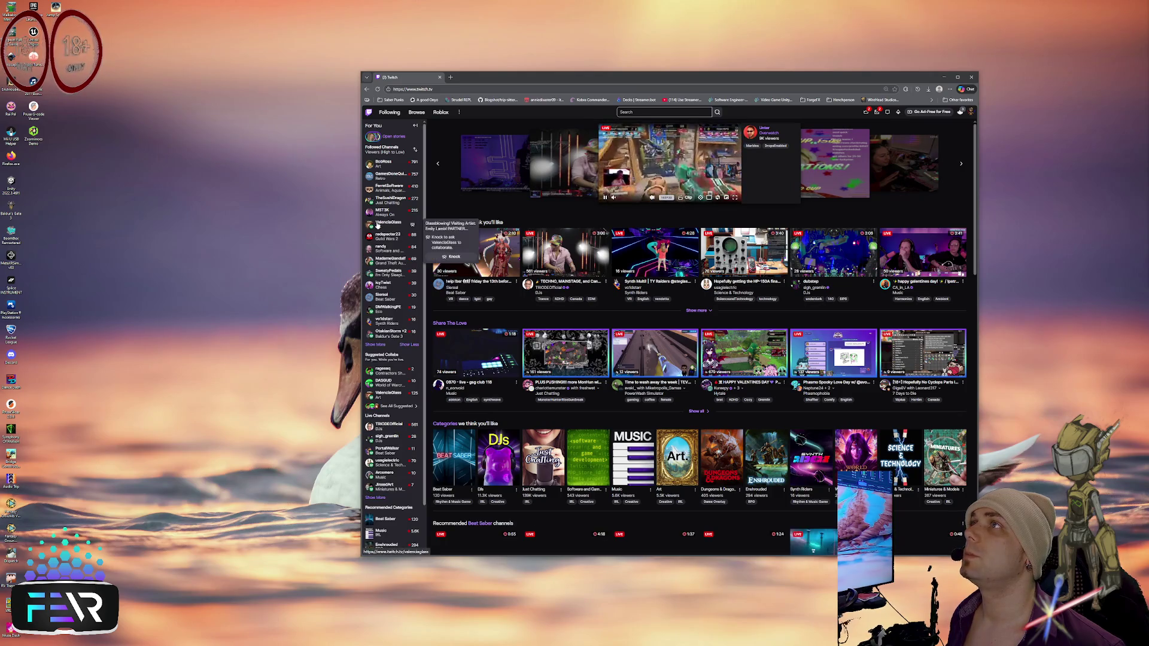
click(377, 224)
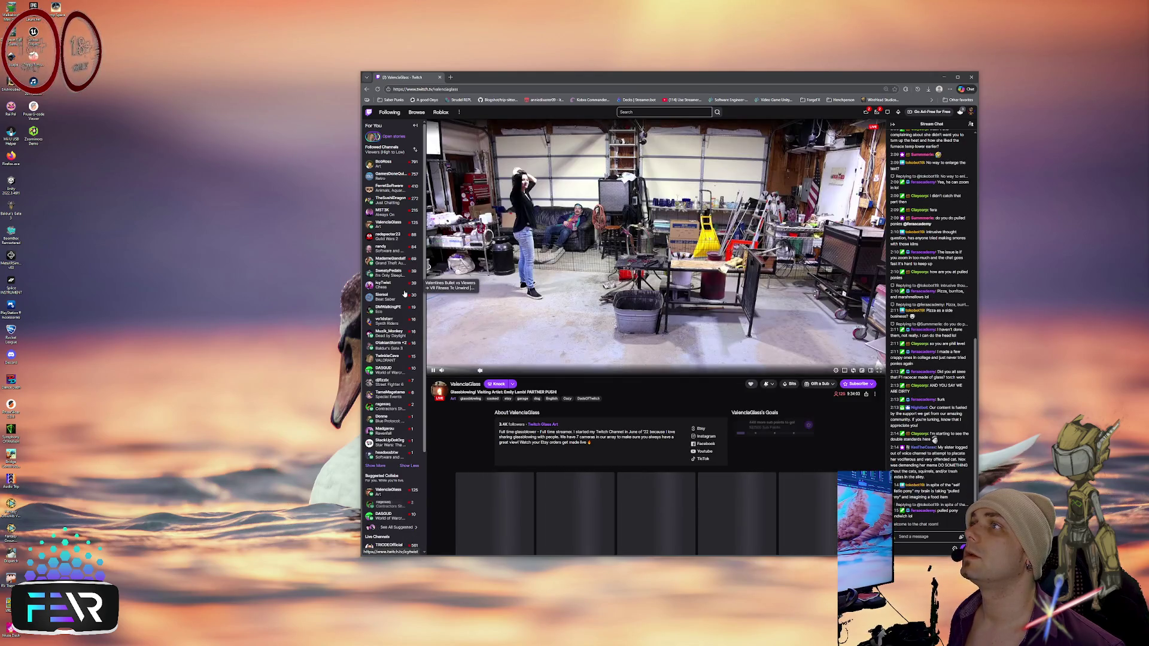
click(378, 345)
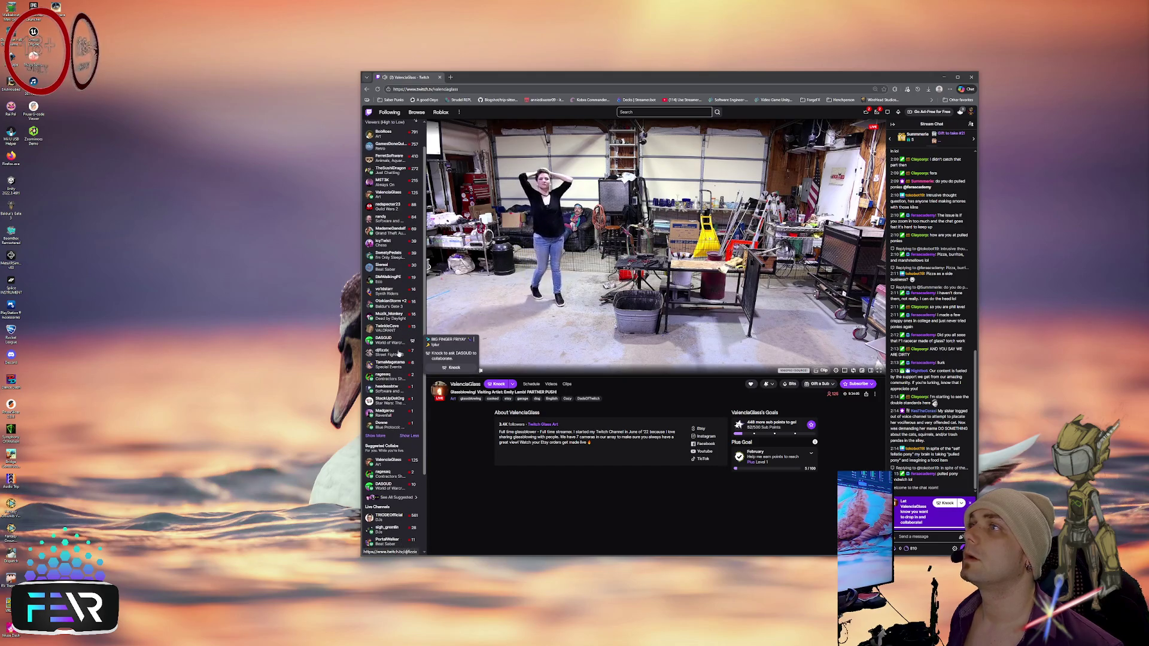
click(376, 435)
Step: Open several followed channels' streams, ending on the Beat Saber stream
click(387, 387)
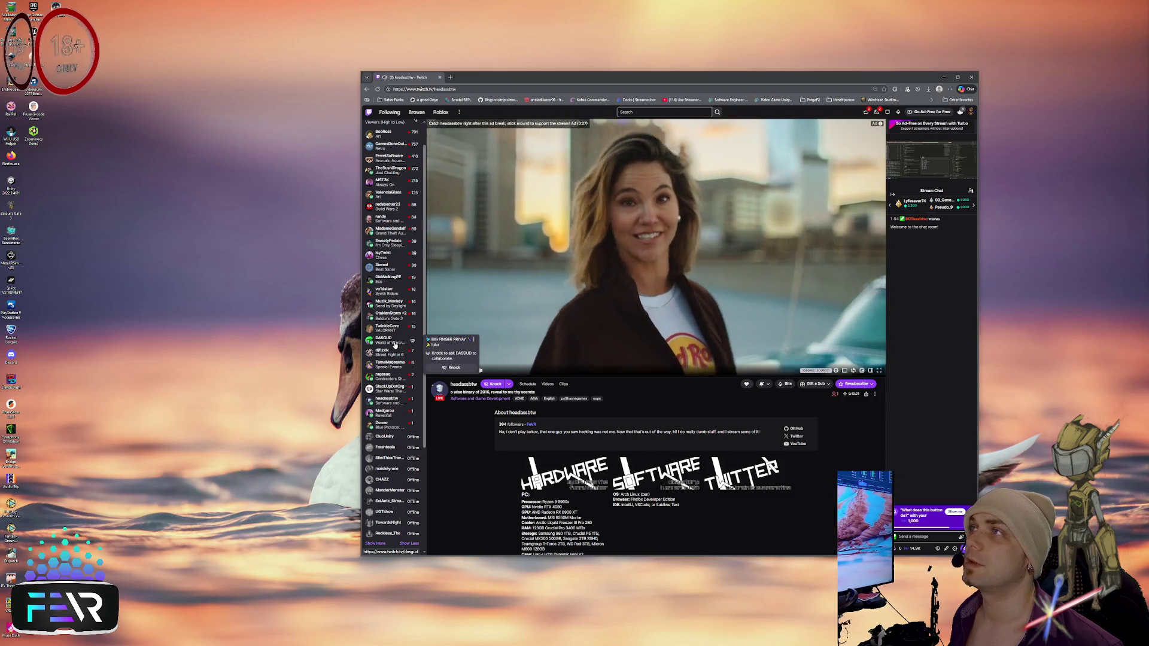
click(387, 286)
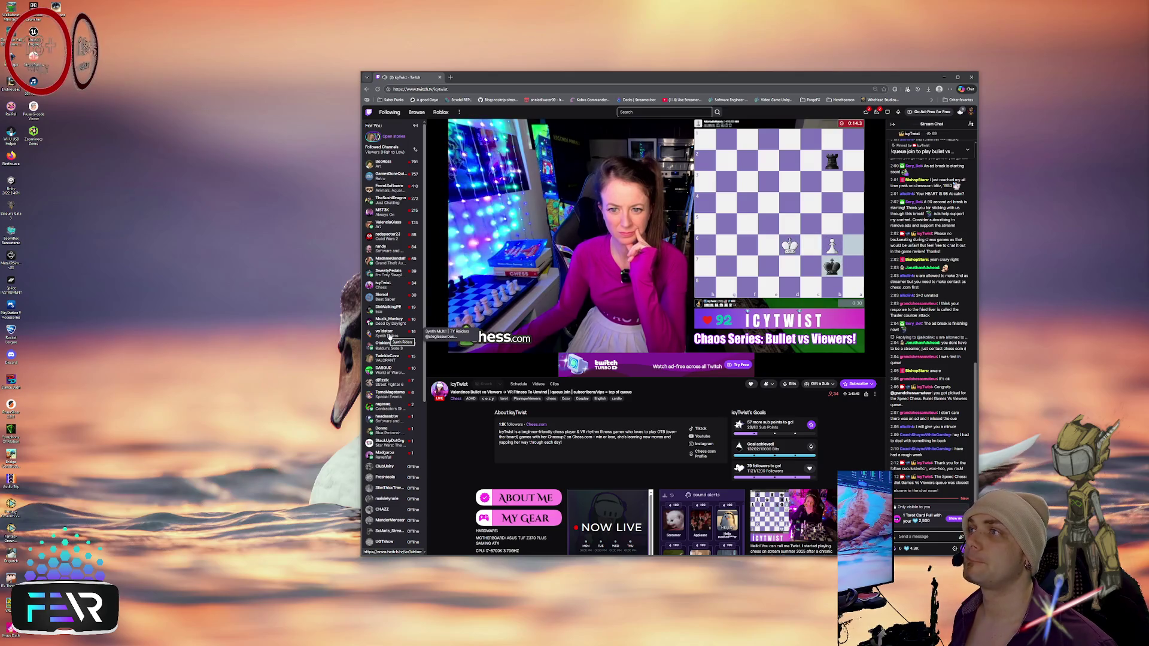
click(389, 337)
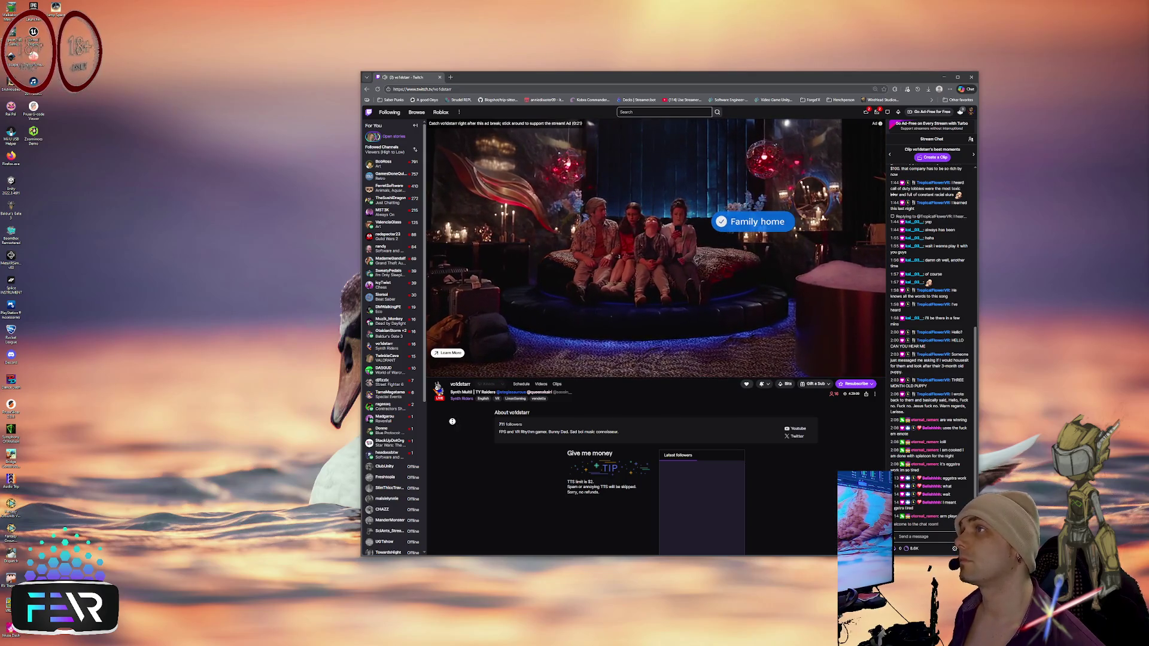
click(390, 200)
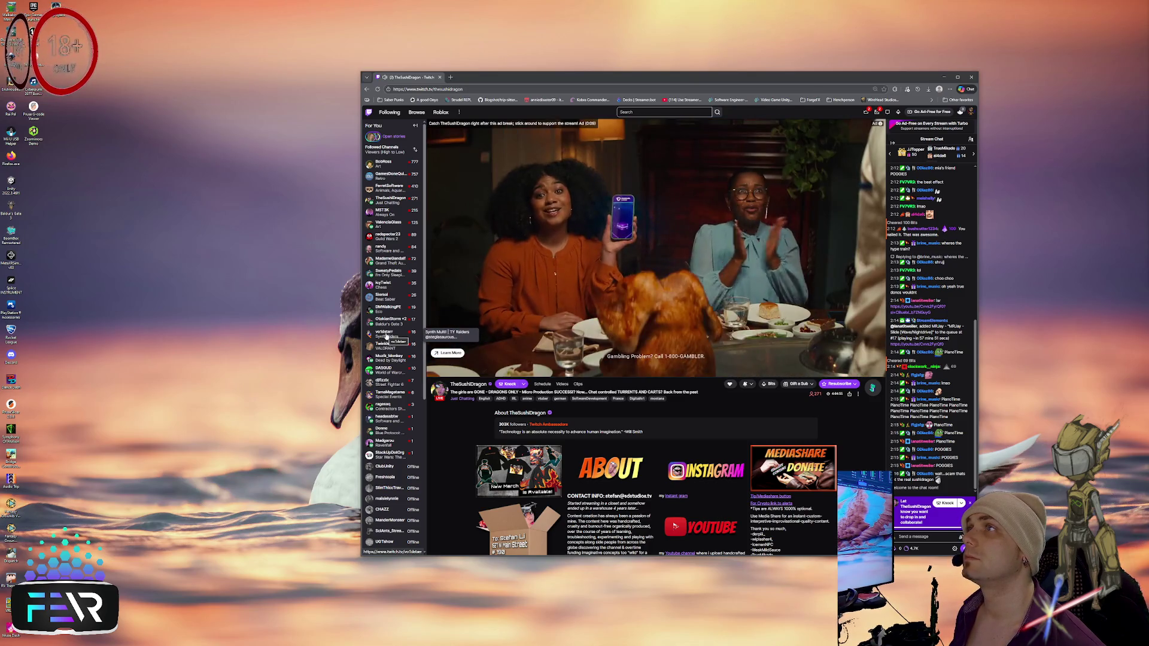
click(380, 299)
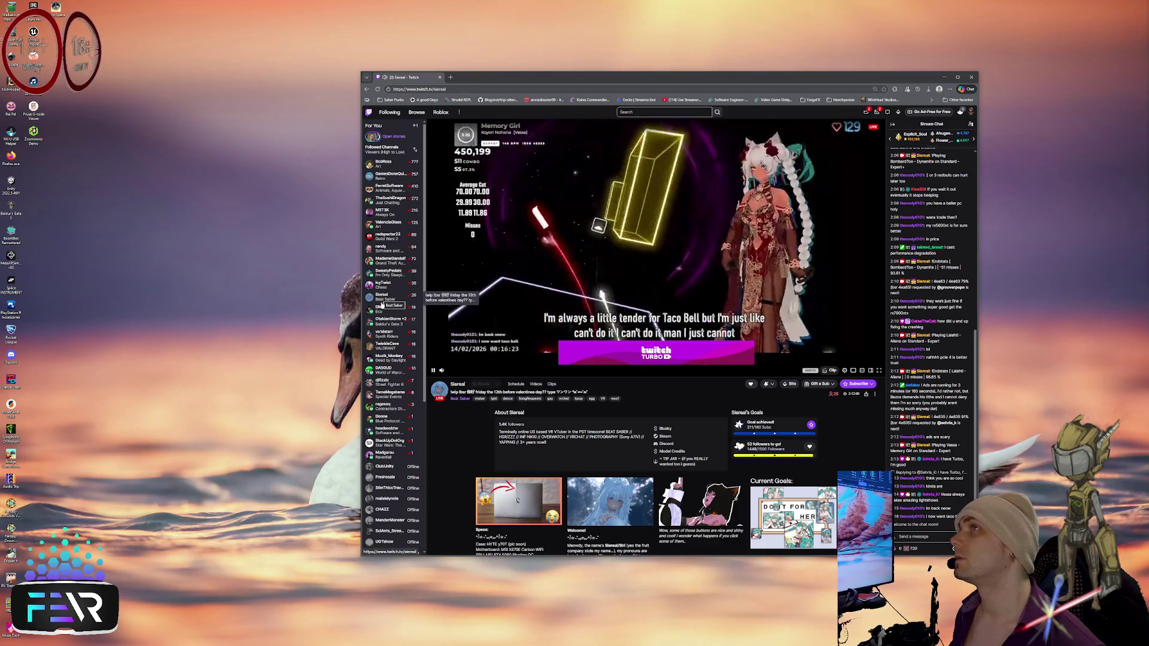
Step: Visit several followed channels in turn, including the VTuber, Street Fighter and Pokemon community game streams
click(386, 340)
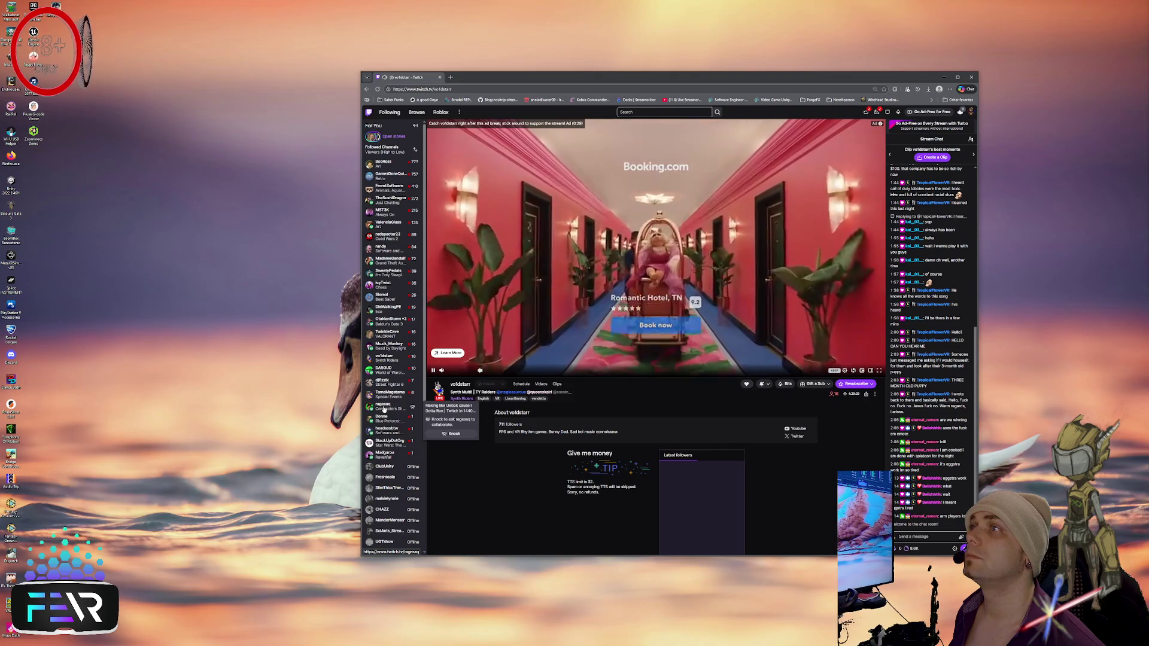
click(385, 396)
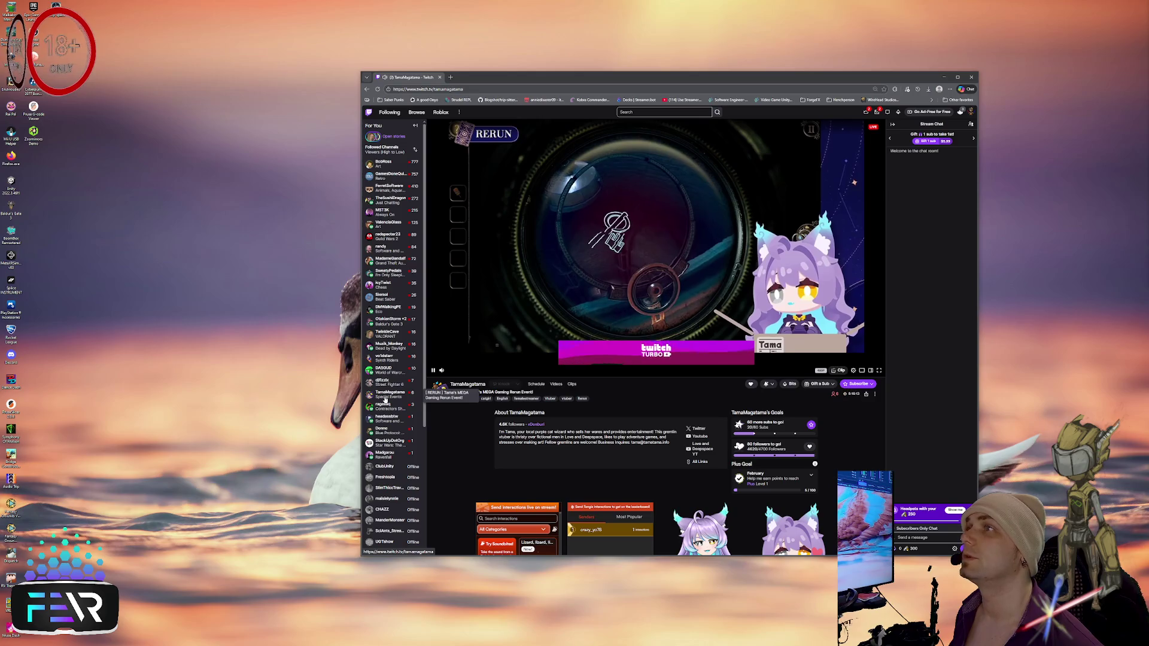
click(389, 432)
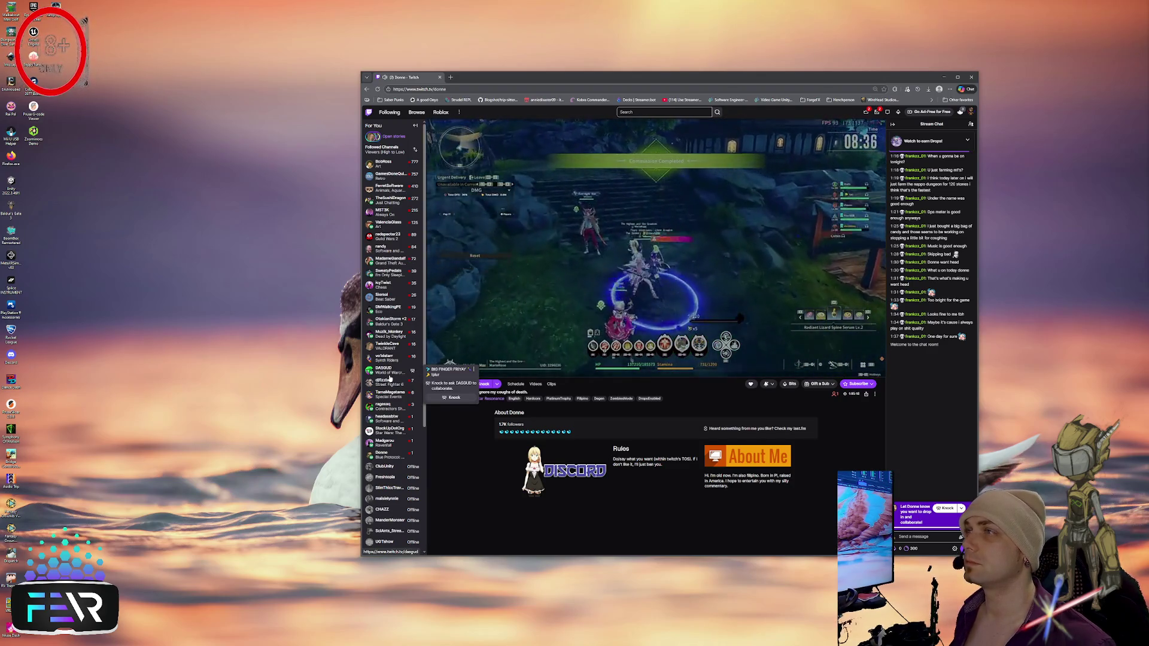
click(390, 385)
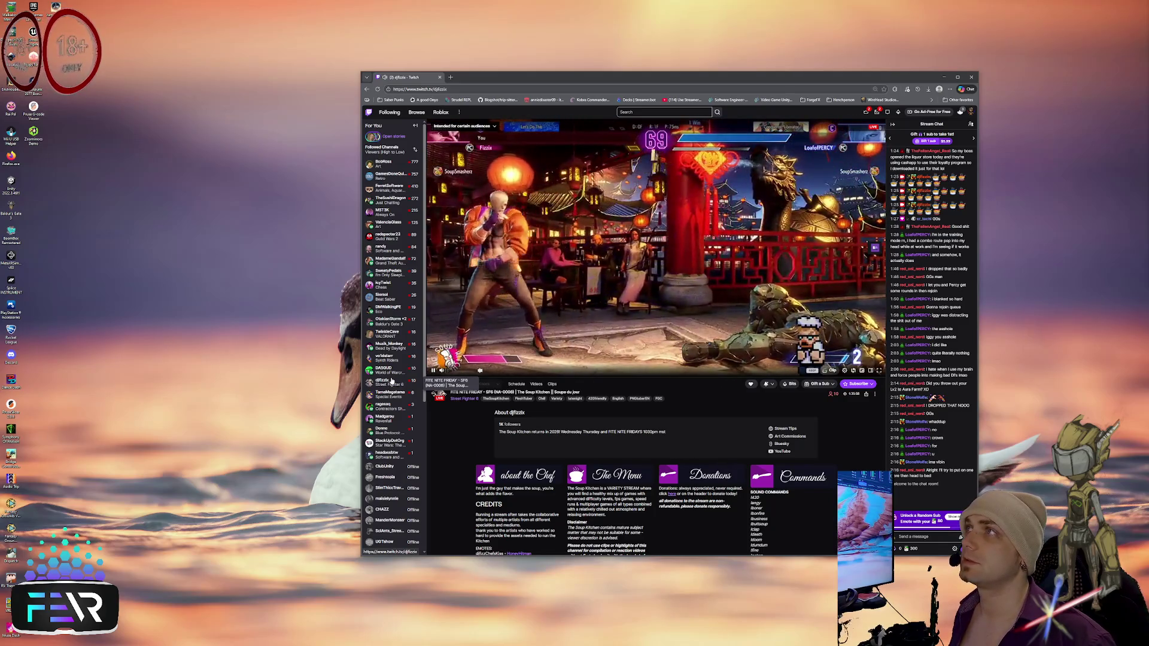
click(390, 423)
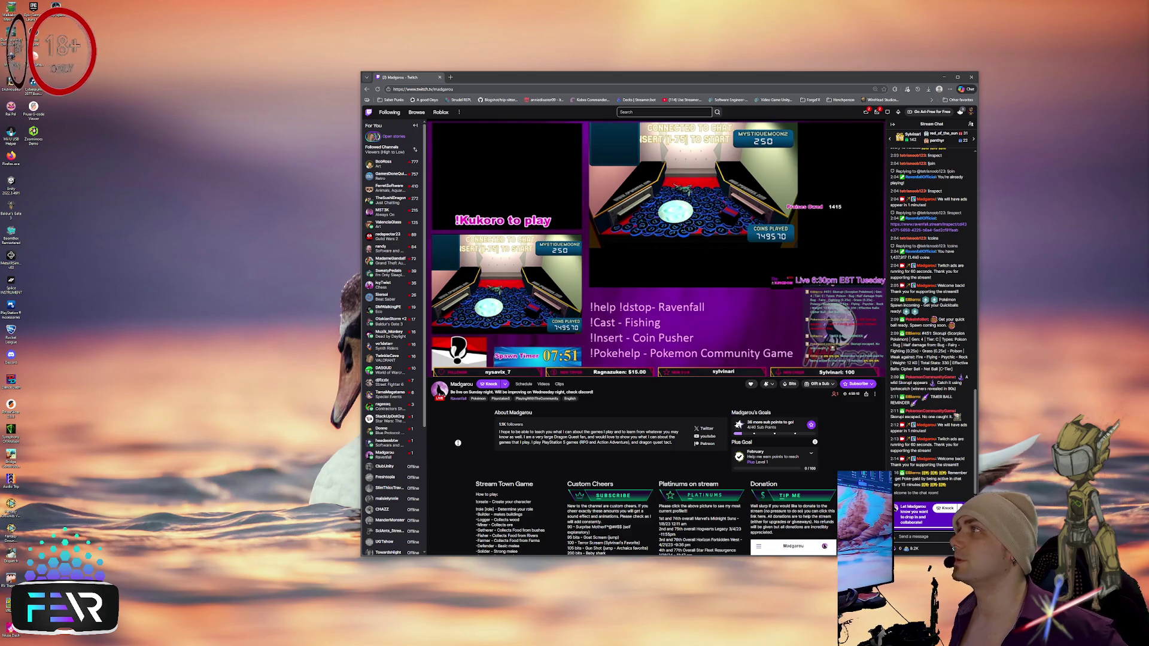
Step: Preview other followed channels' titles, then open the VR streamer's channel showing Starting Soon
mouse_move(400, 376)
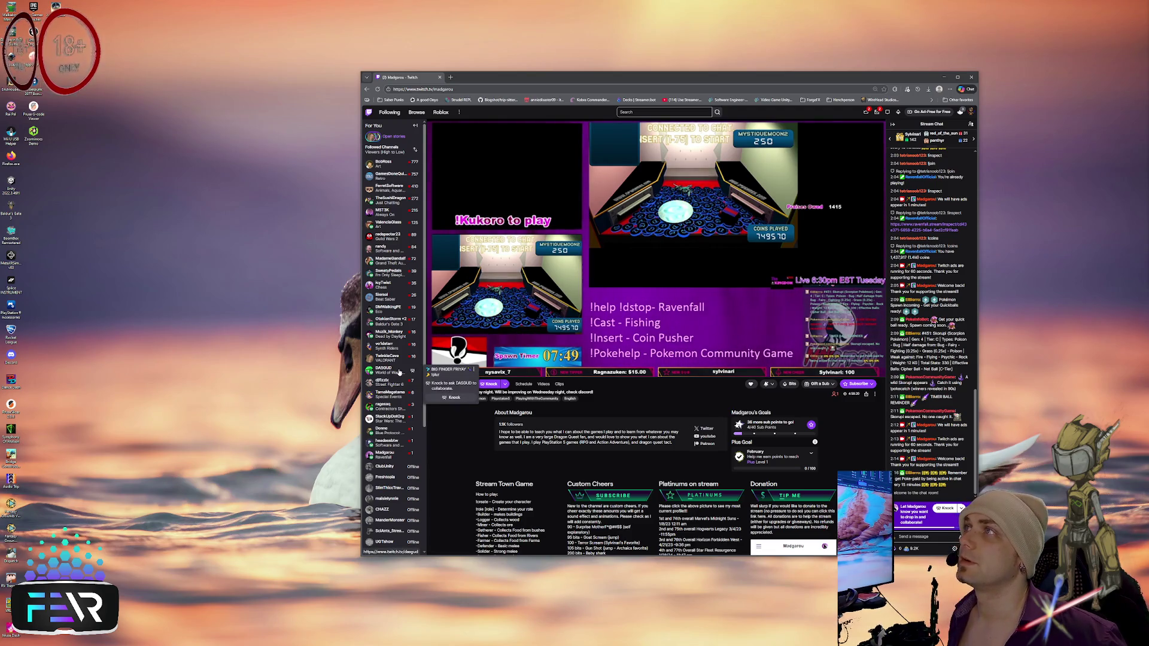
mouse_move(398, 345)
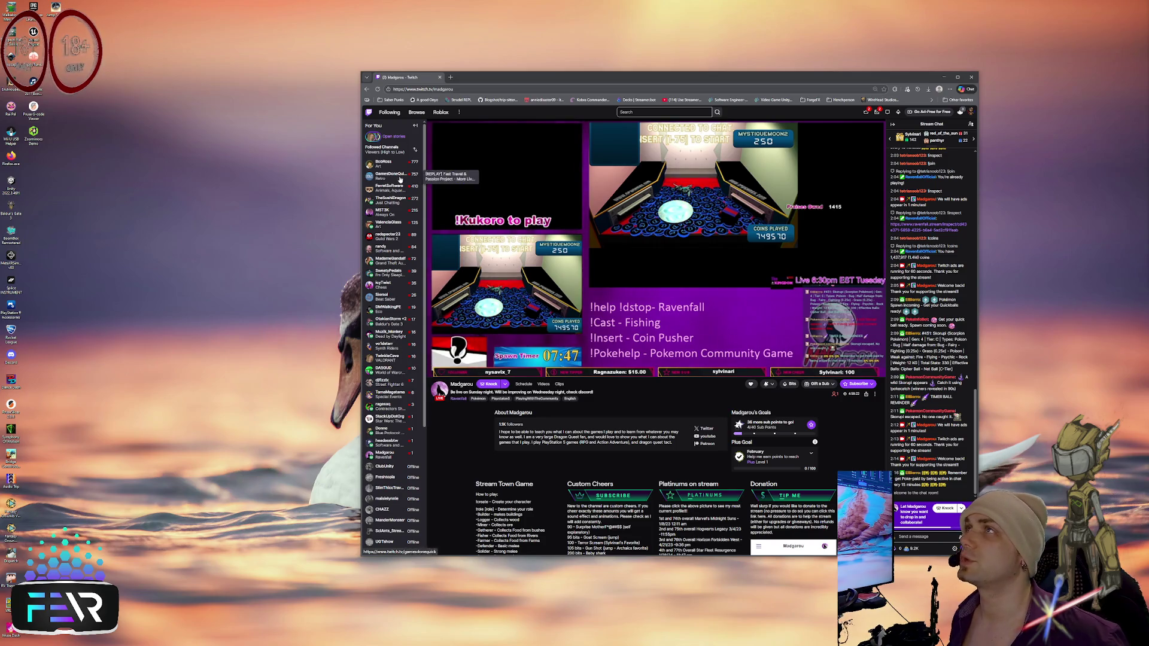
mouse_move(387, 191)
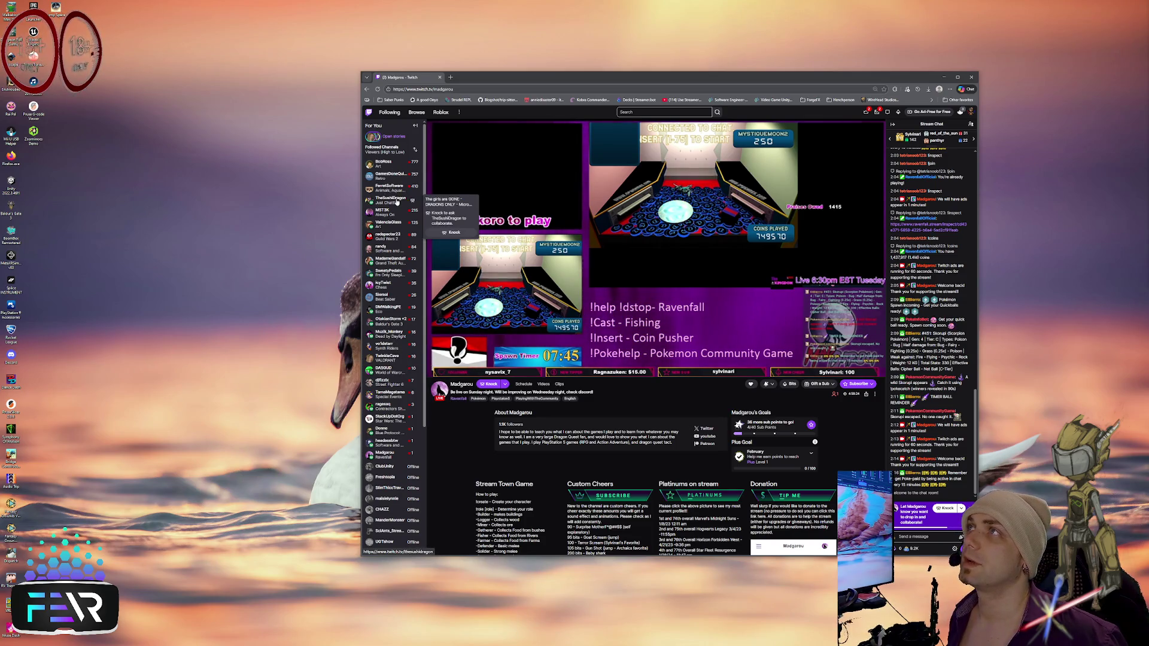
mouse_move(393, 211)
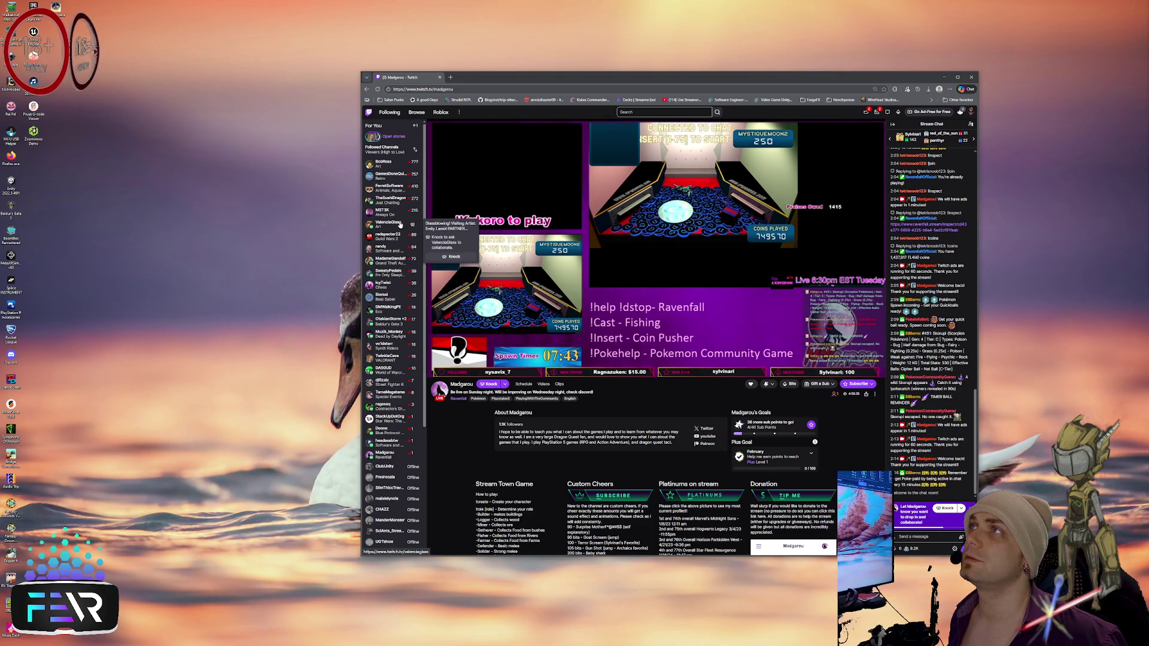
mouse_move(396, 249)
mouse_move(395, 287)
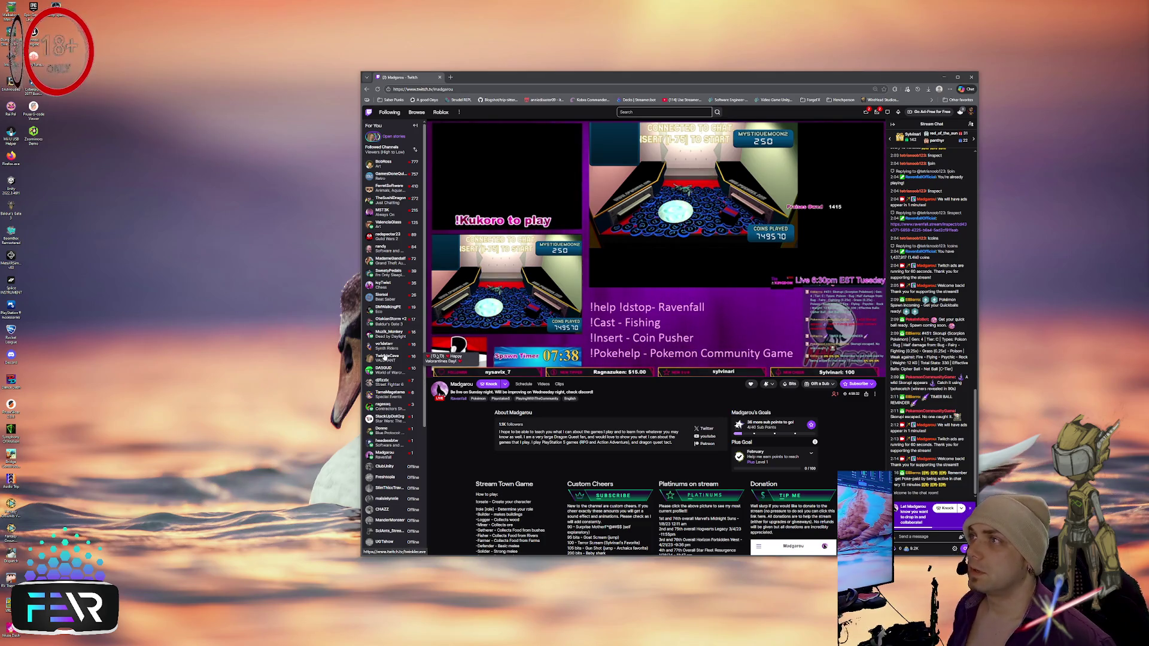
mouse_move(385, 408)
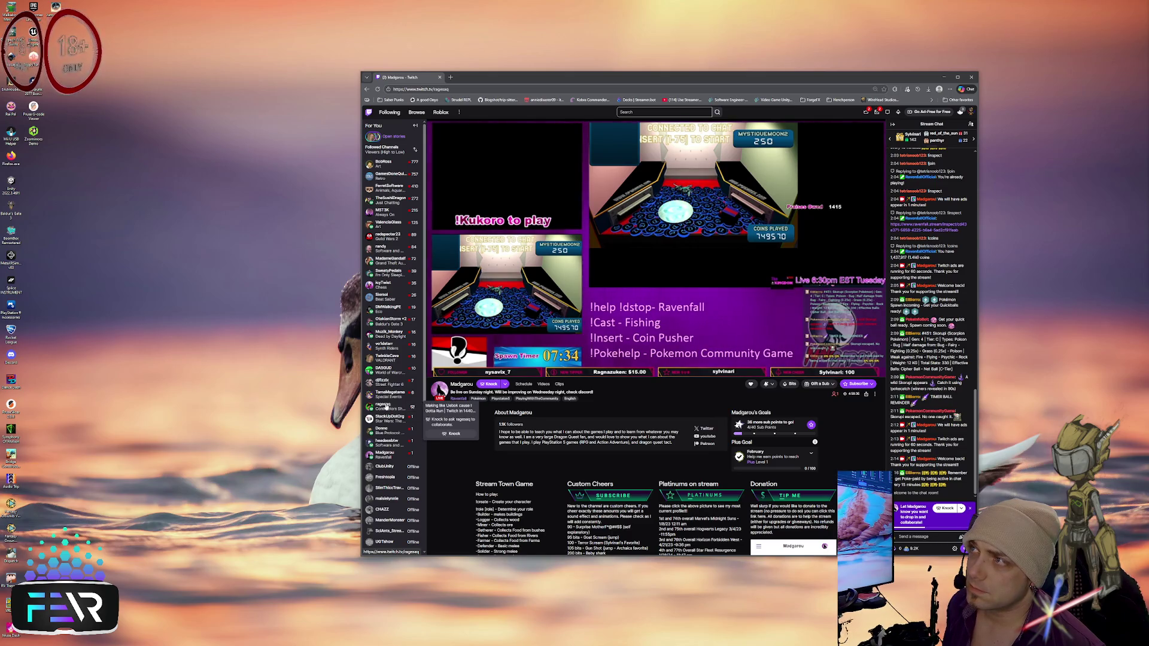
click(386, 406)
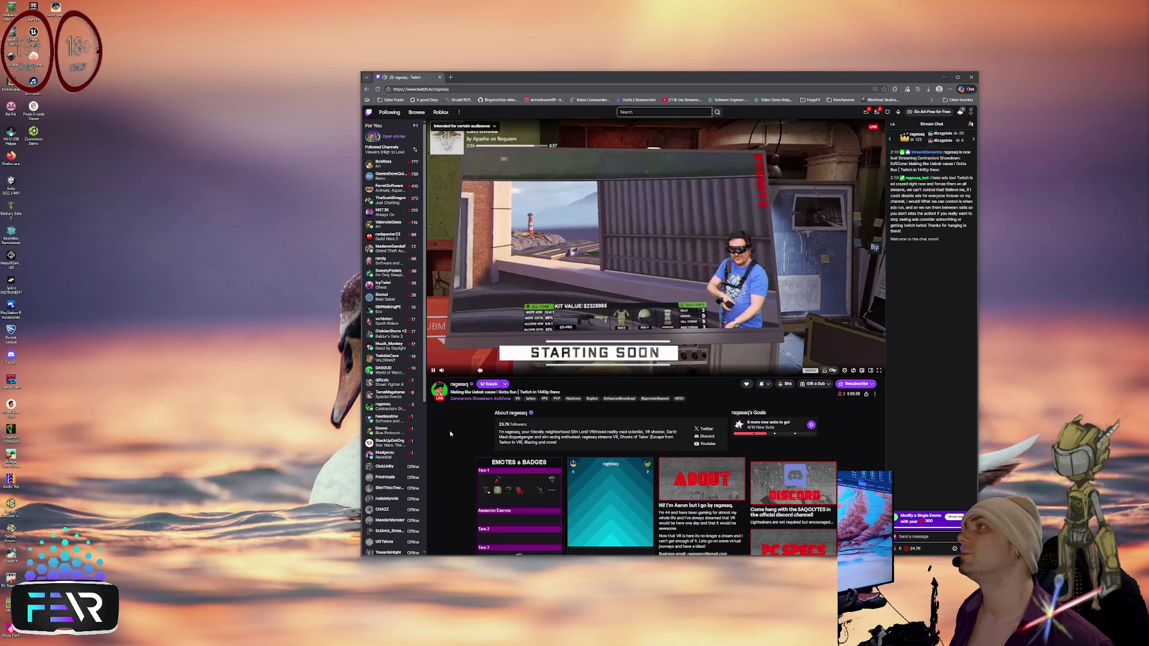